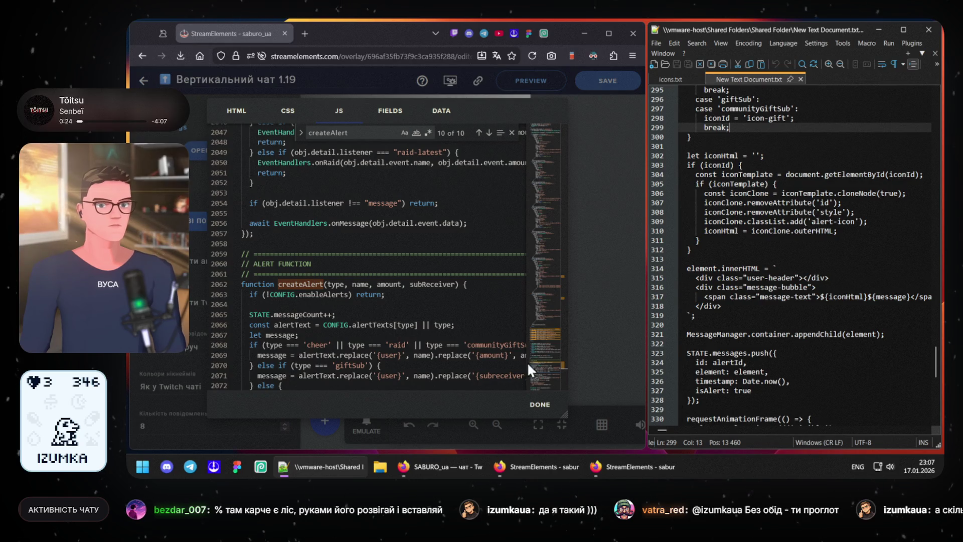
scroll(726, 335, "up", 2)
scroll(731, 337, "up", 2)
scroll(730, 335, "up", 9)
scroll(730, 335, "up", 4)
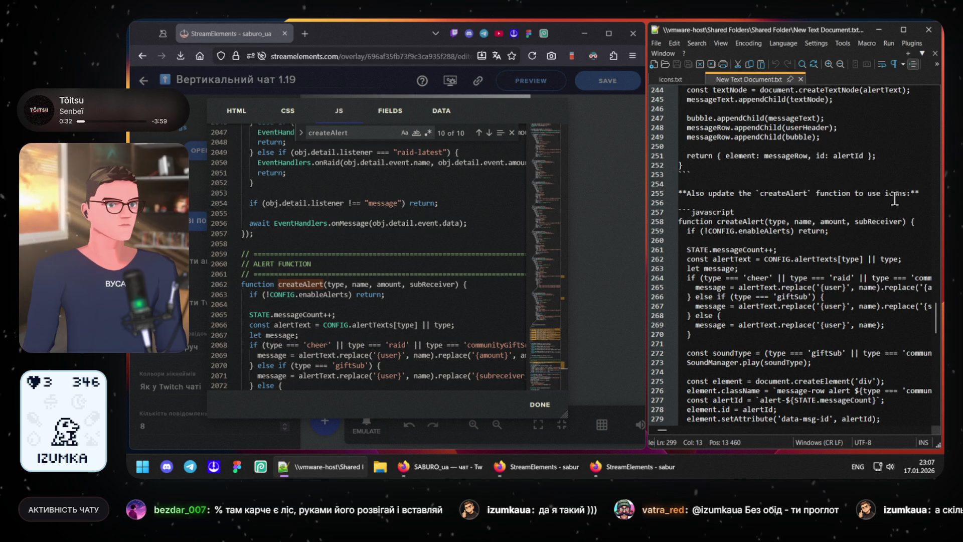
scroll(488, 271, "down", 1)
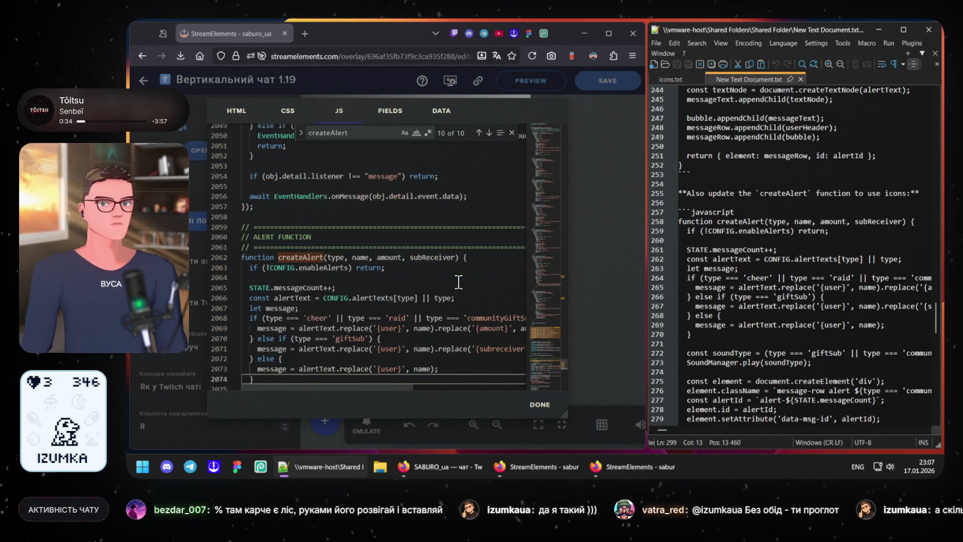
scroll(487, 271, "down", 2)
scroll(750, 278, "down", 1)
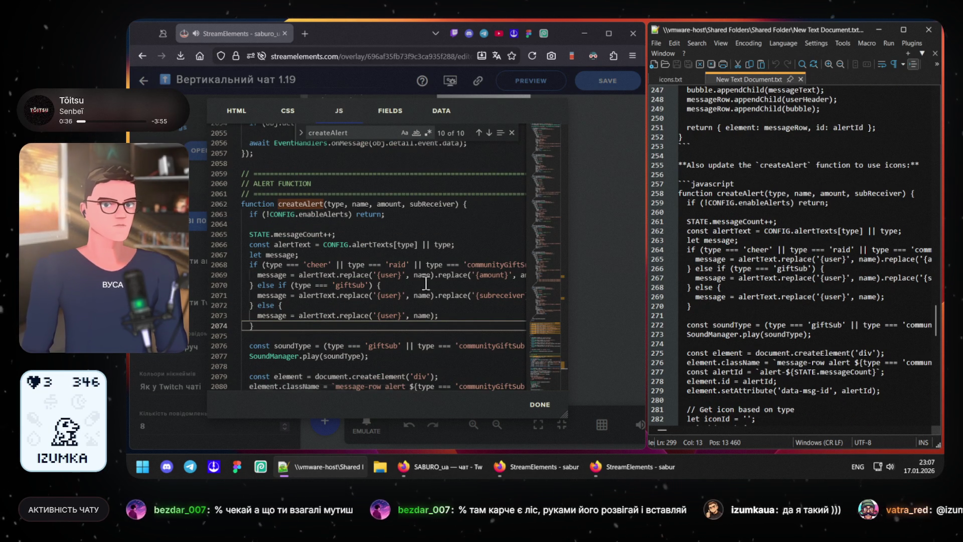
scroll(366, 290, "down", 1)
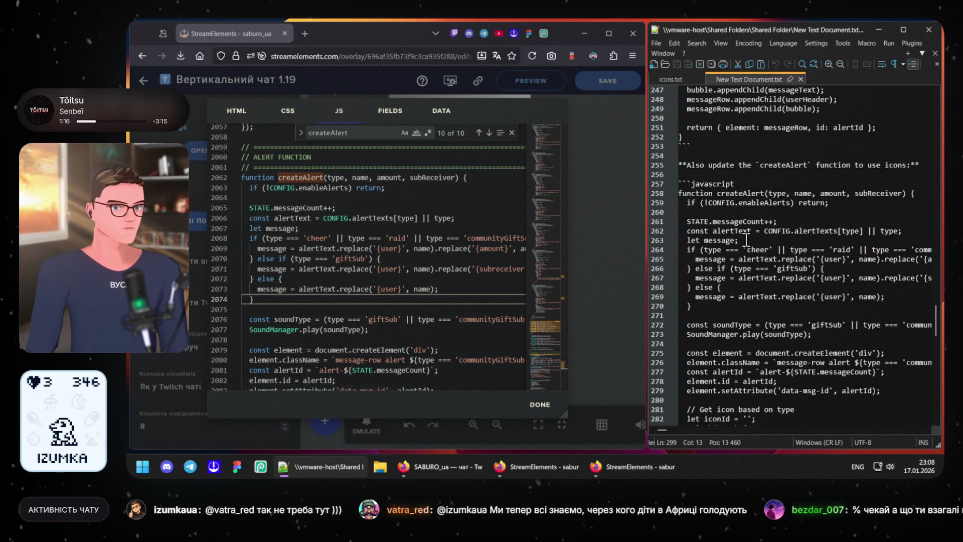
scroll(745, 240, "down", 1)
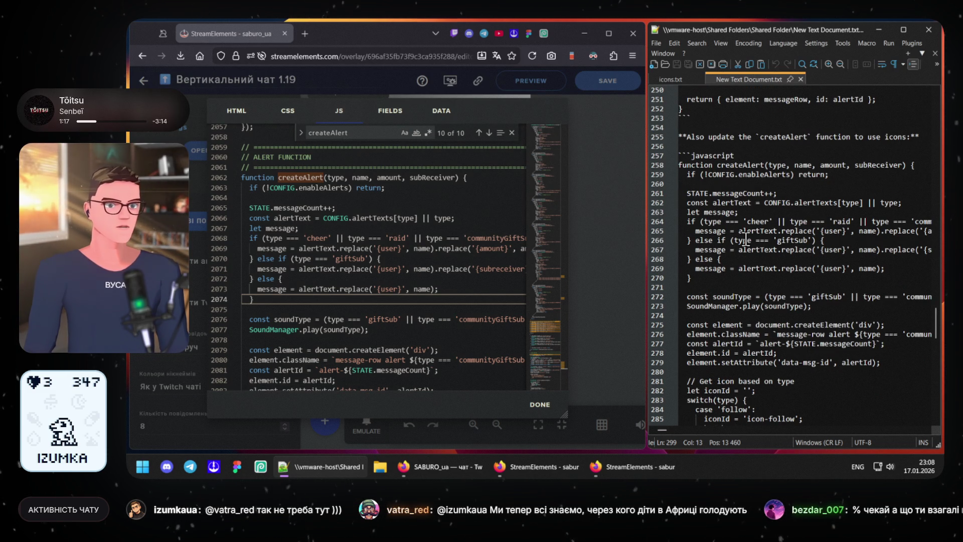
scroll(744, 241, "down", 1)
scroll(325, 273, "down", 1)
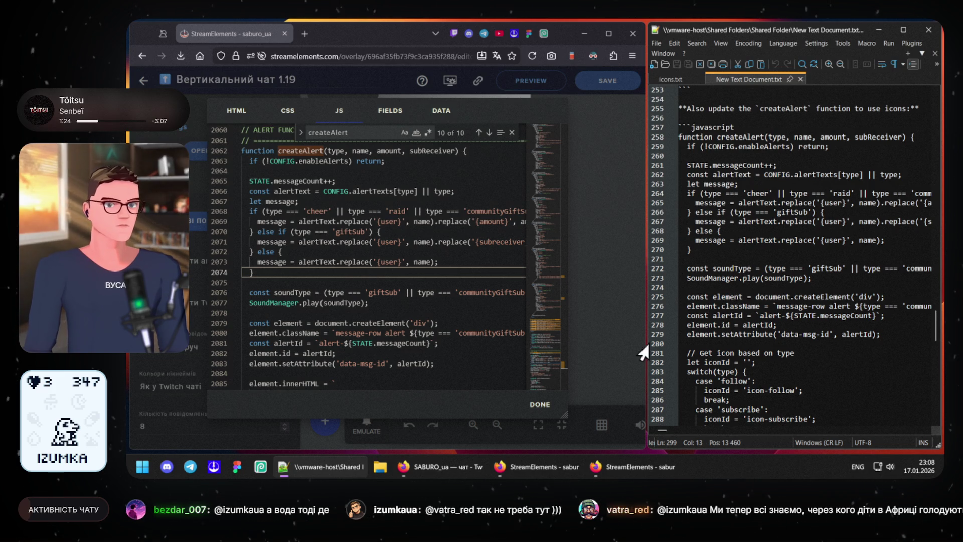
scroll(314, 320, "down", 1)
scroll(314, 320, "down", 1)
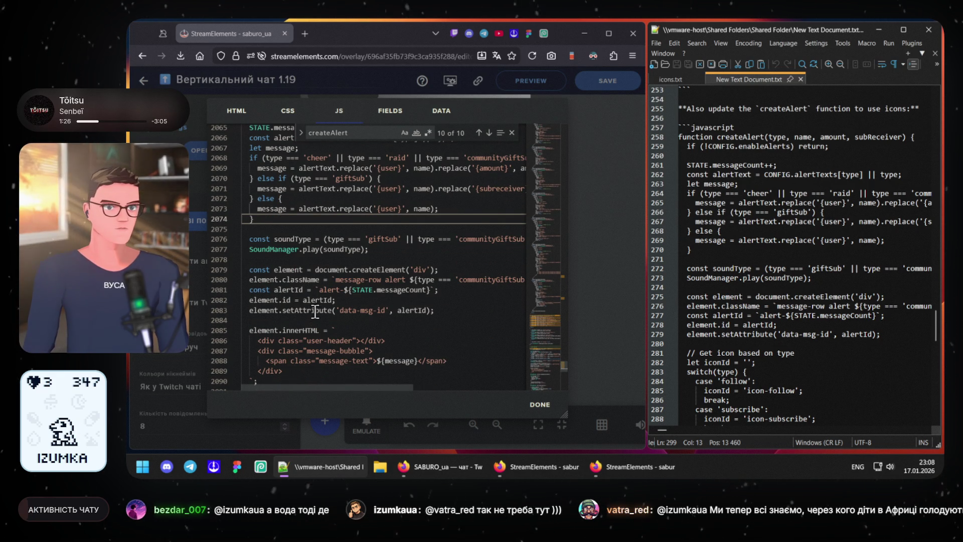
scroll(771, 363, "down", 2)
scroll(391, 321, "down", 1)
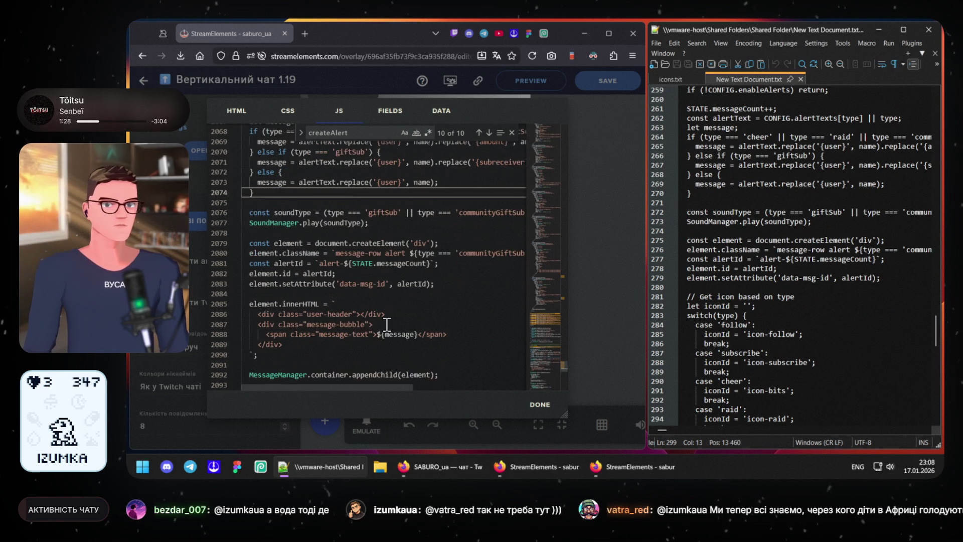
scroll(390, 321, "down", 1)
scroll(796, 340, "down", 3)
scroll(796, 343, "down", 1)
scroll(791, 344, "down", 1)
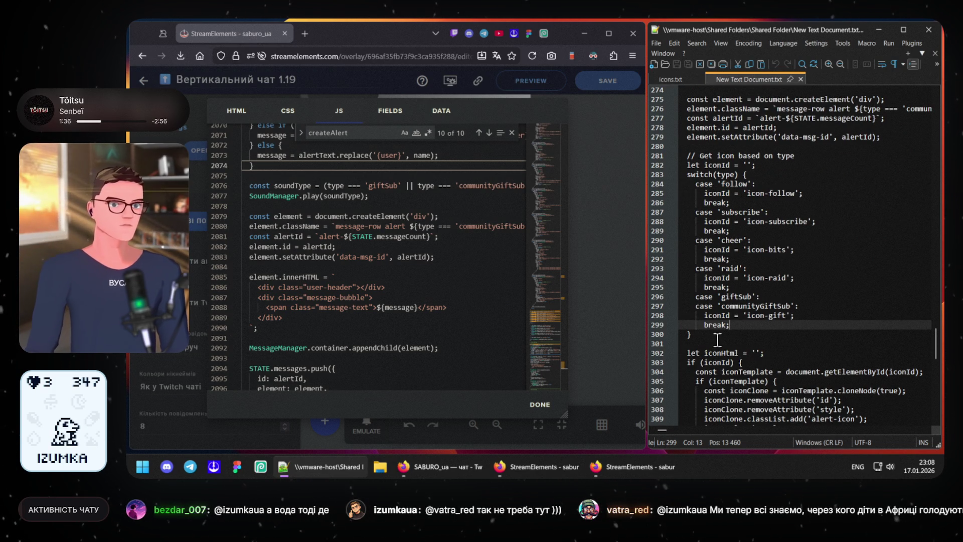
scroll(343, 322, "down", 1)
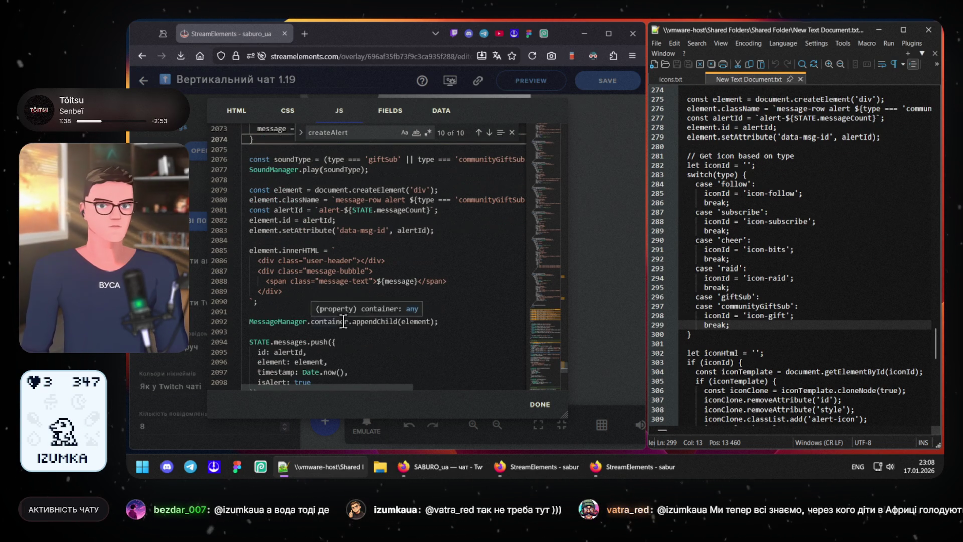
scroll(754, 357, "down", 3)
scroll(763, 356, "down", 3)
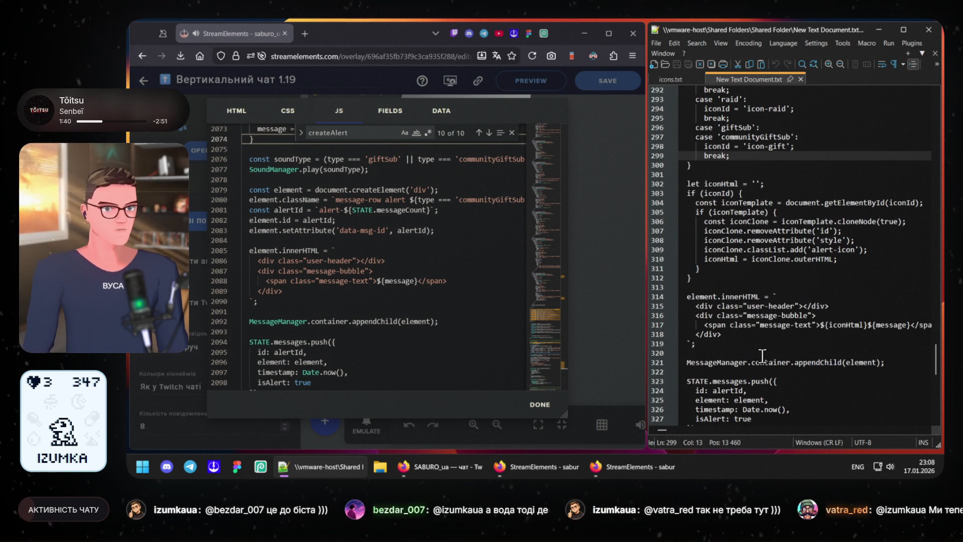
scroll(732, 312, "down", 2)
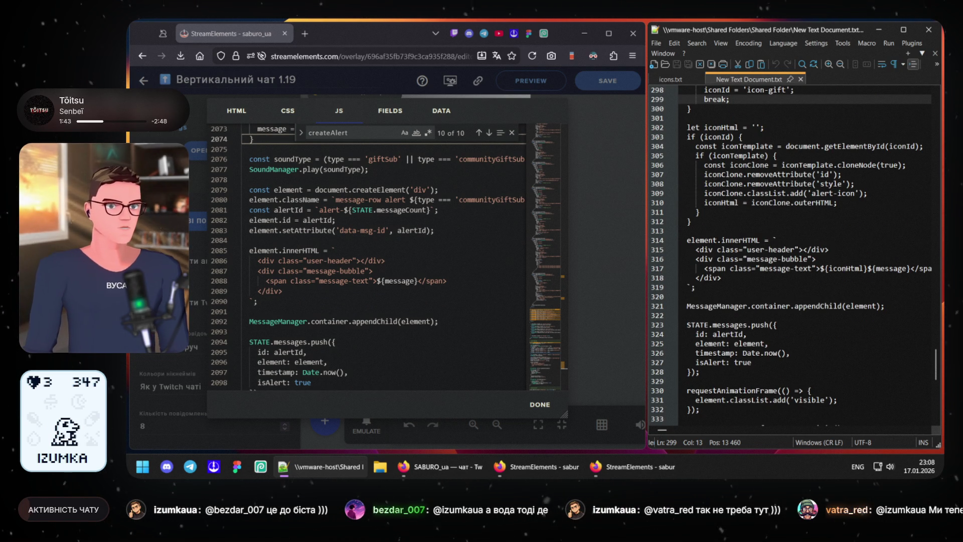
scroll(374, 316, "down", 2)
scroll(376, 312, "down", 1)
scroll(719, 344, "down", 2)
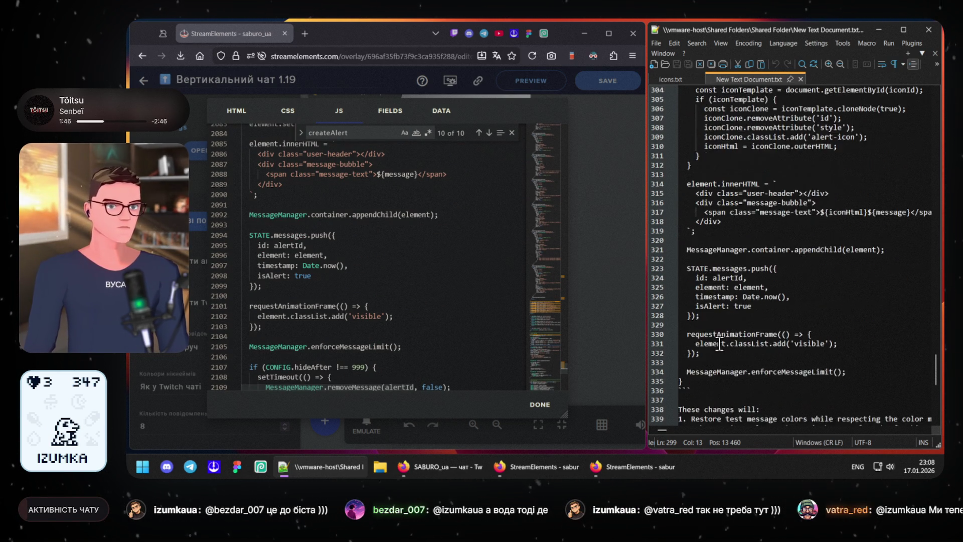
scroll(733, 322, "down", 1)
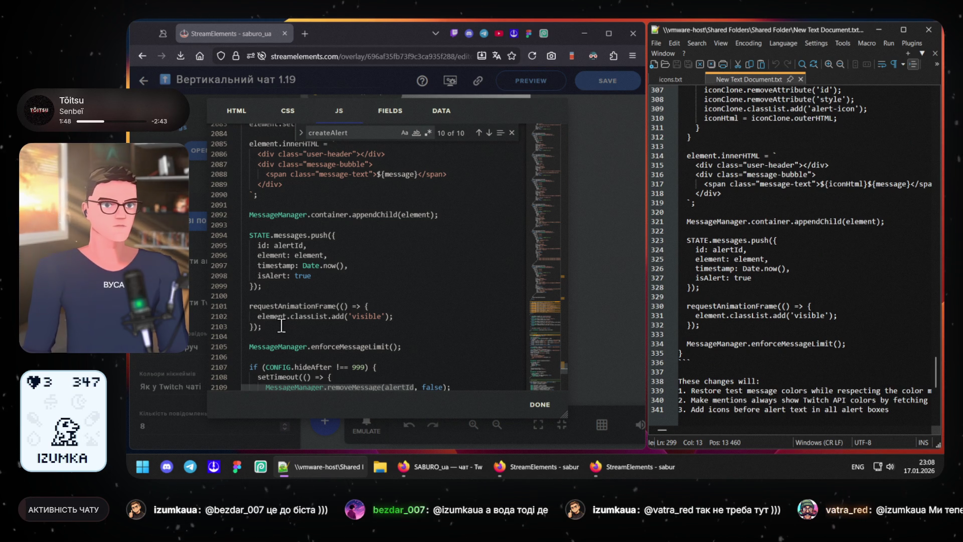
mouse_move(268, 372)
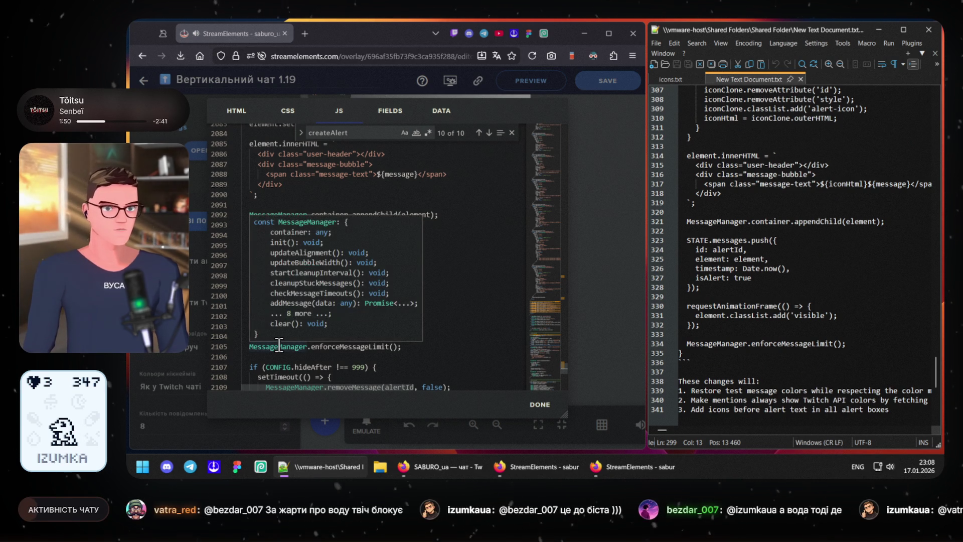
Step: Paste the updated icon-based createAlert function over the old one in the StreamElements JS editor
left_click(410, 347)
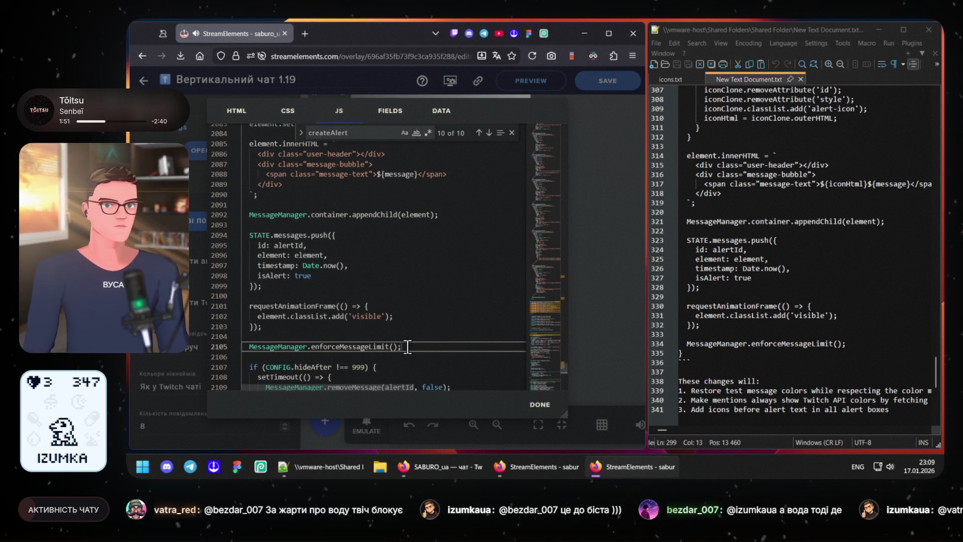
scroll(343, 346, "down", 1)
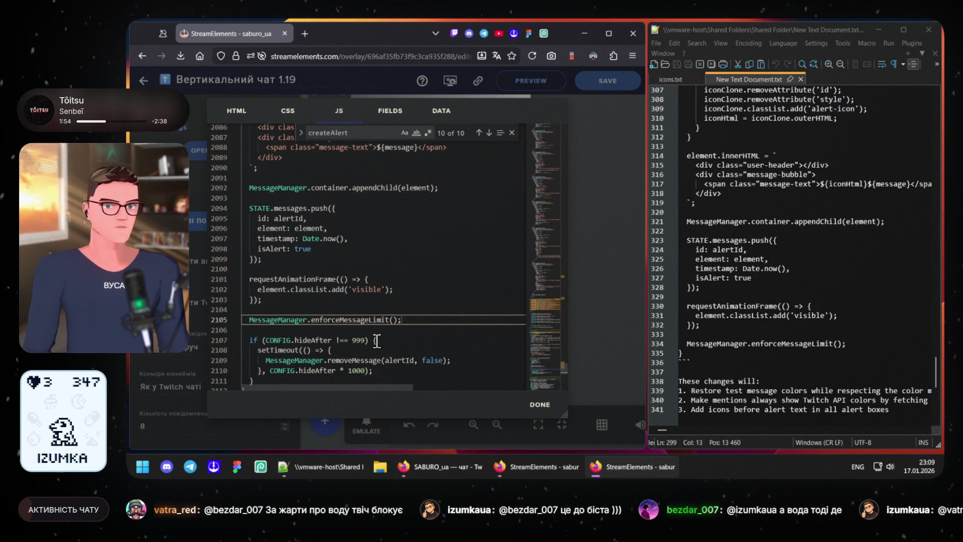
scroll(378, 340, "down", 1)
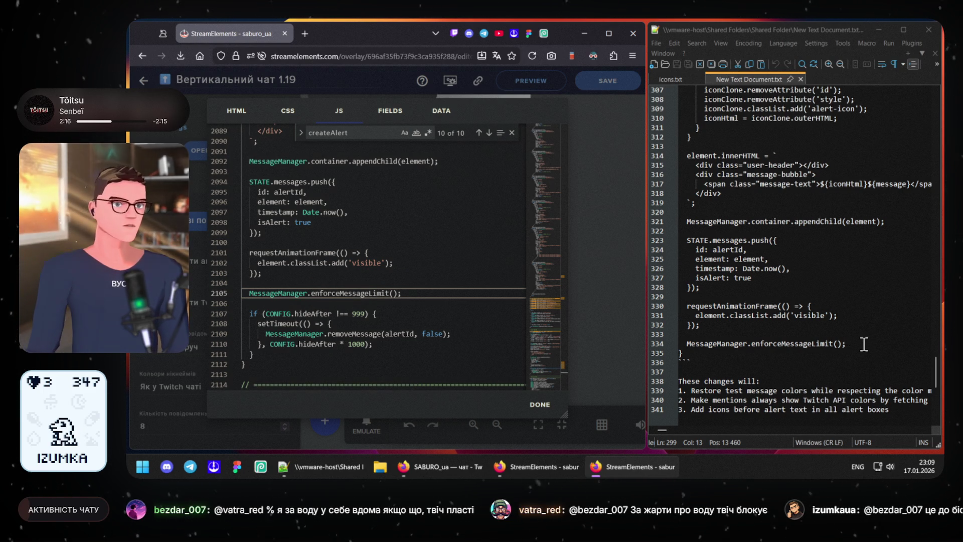
mouse_move(862, 344)
left_mouse_down()
mouse_move(714, 243)
mouse_move(674, 194)
left_mouse_up()
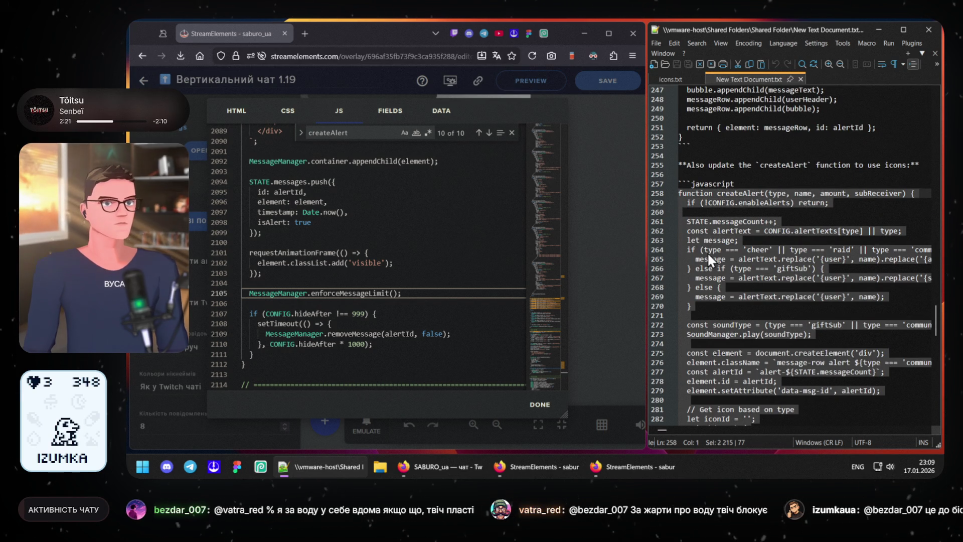
left_click(423, 293)
mouse_move(353, 278)
left_mouse_down()
mouse_move(303, 228)
mouse_move(241, 231)
left_mouse_up()
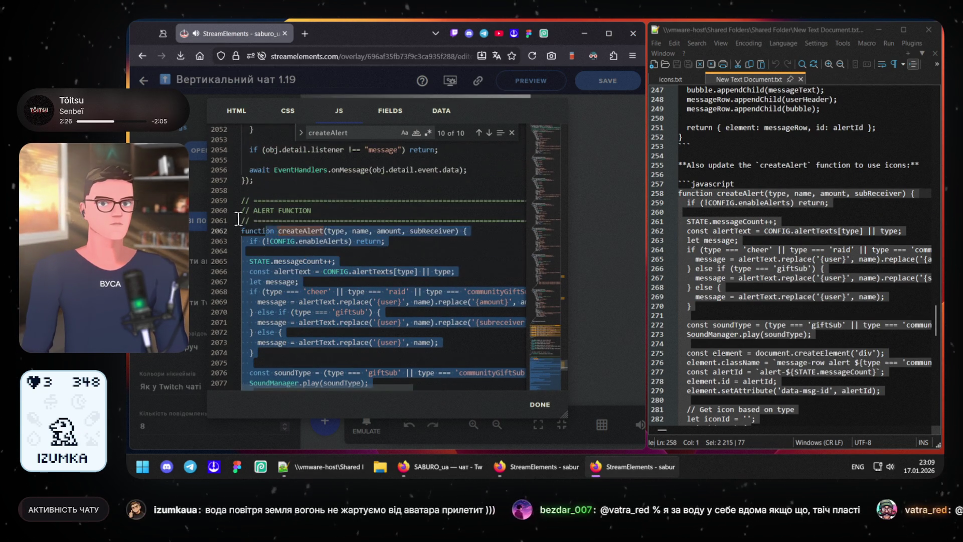
key("ctrl+v")
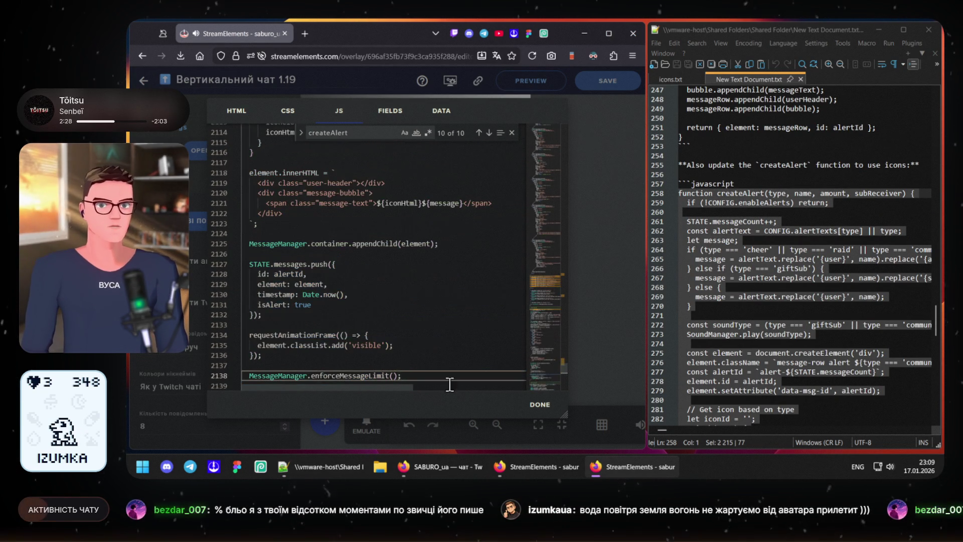
scroll(450, 374, "down", 3)
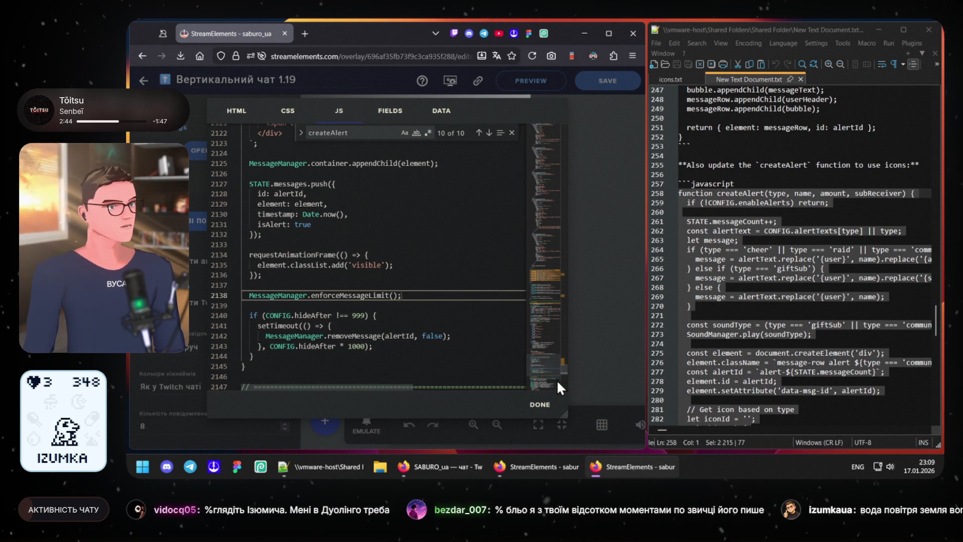
Step: Fire test follow, subscription, bits and raid alerts in the preview, then save the overlay
left_click(533, 397)
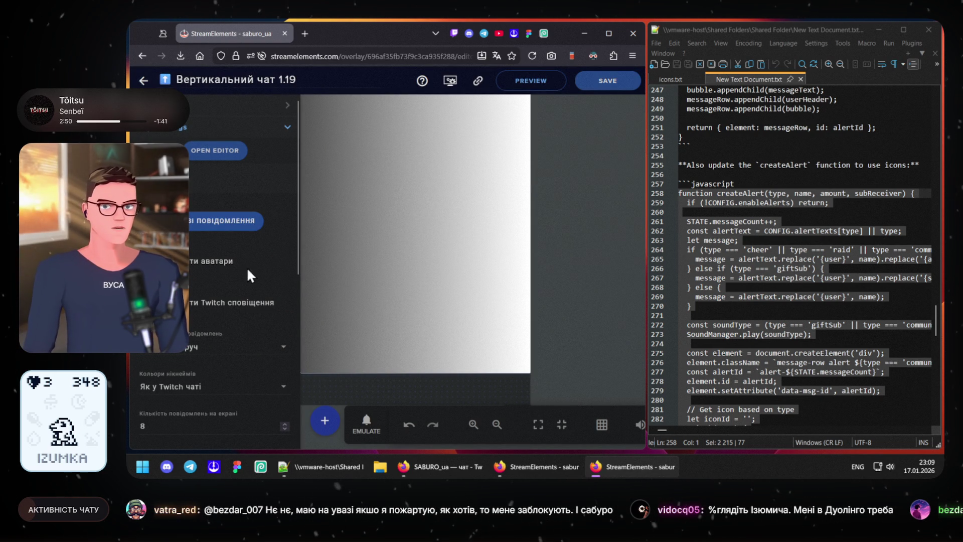
scroll(251, 275, "down", 5)
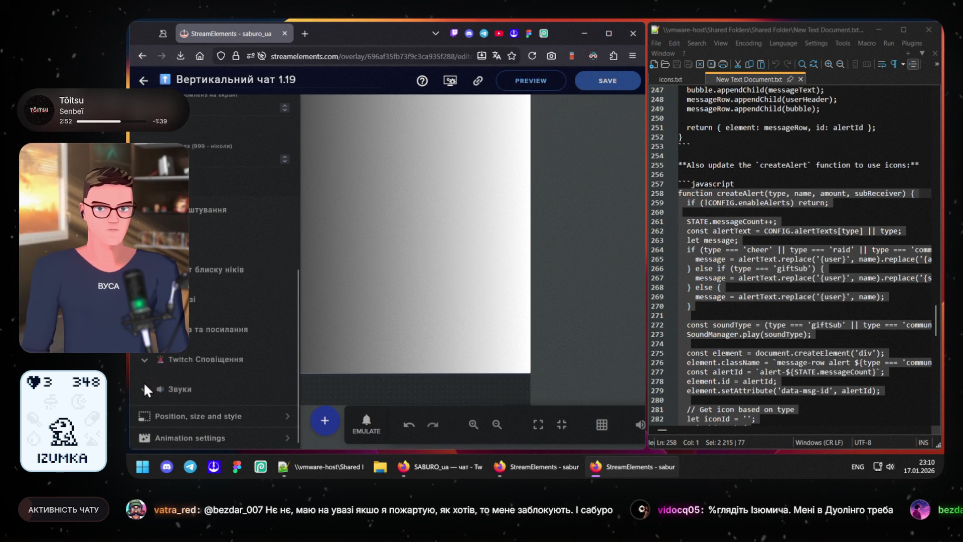
left_click(147, 361)
left_click(194, 404)
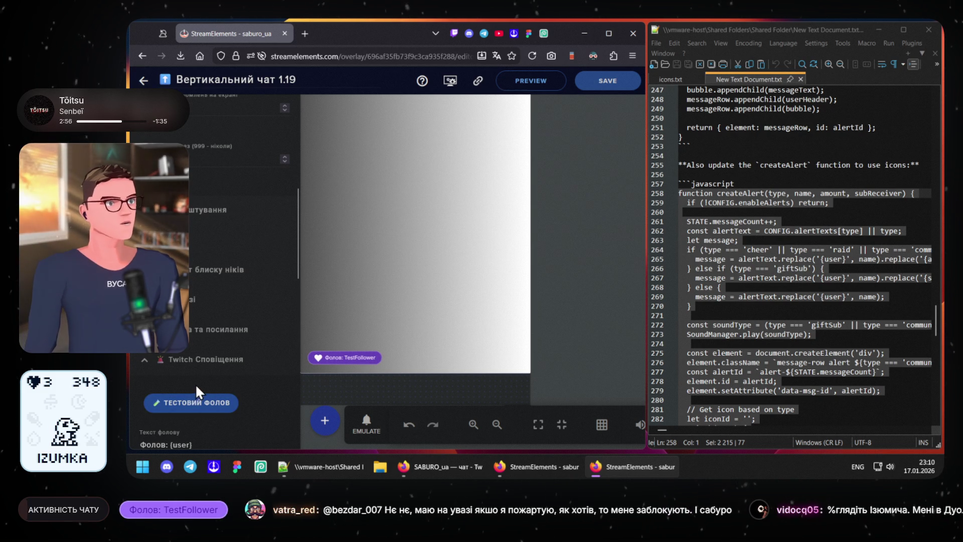
scroll(170, 399, "down", 2)
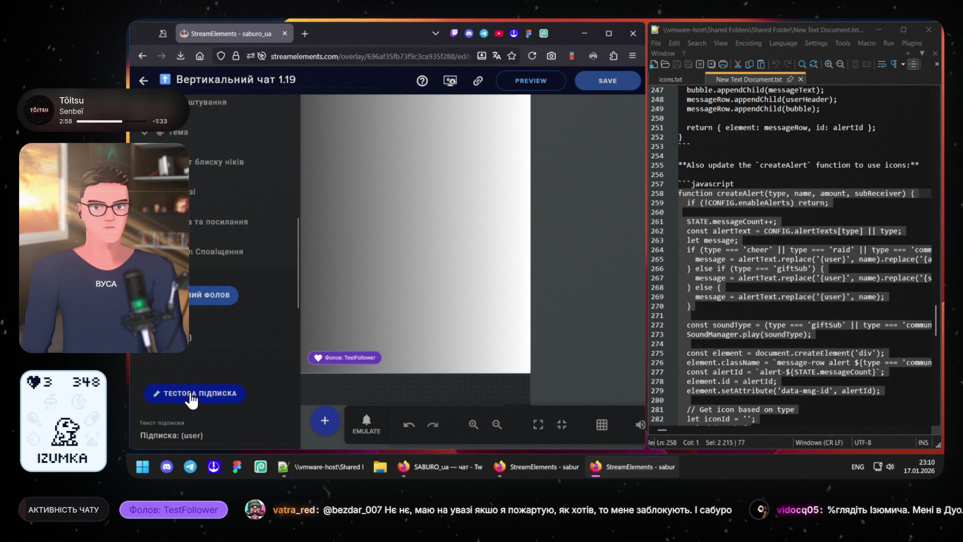
left_click(193, 400)
scroll(194, 395, "down", 2)
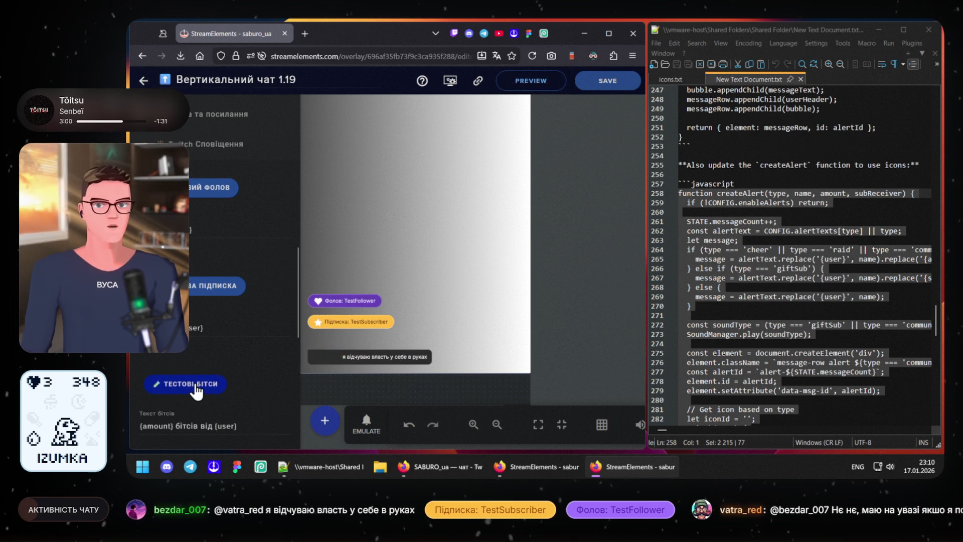
left_click(194, 388)
scroll(194, 388, "down", 2)
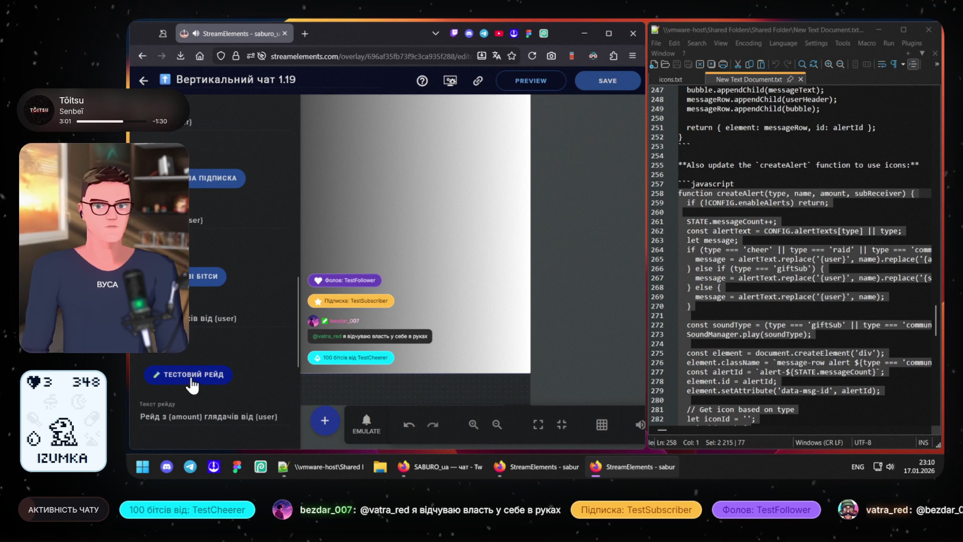
left_click(192, 376)
scroll(194, 380, "down", 2)
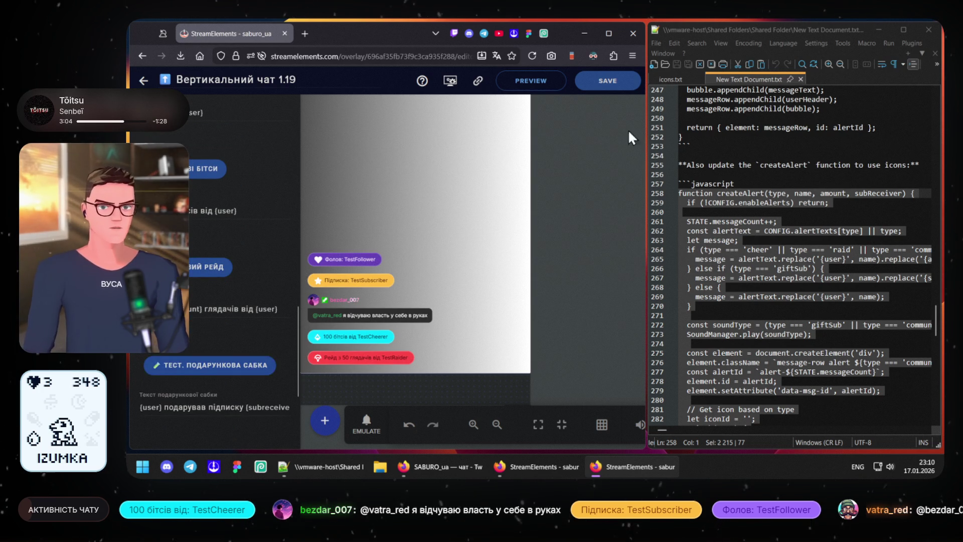
left_click(611, 81)
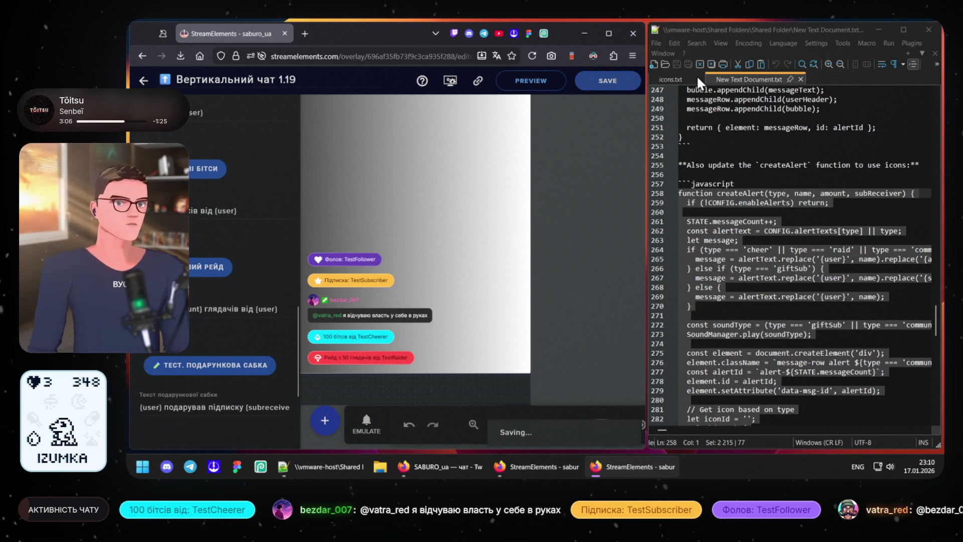
Step: Fire test follow, subscription, bits, raid, single gifted-sub and five gifted-subs alerts
left_click(880, 26)
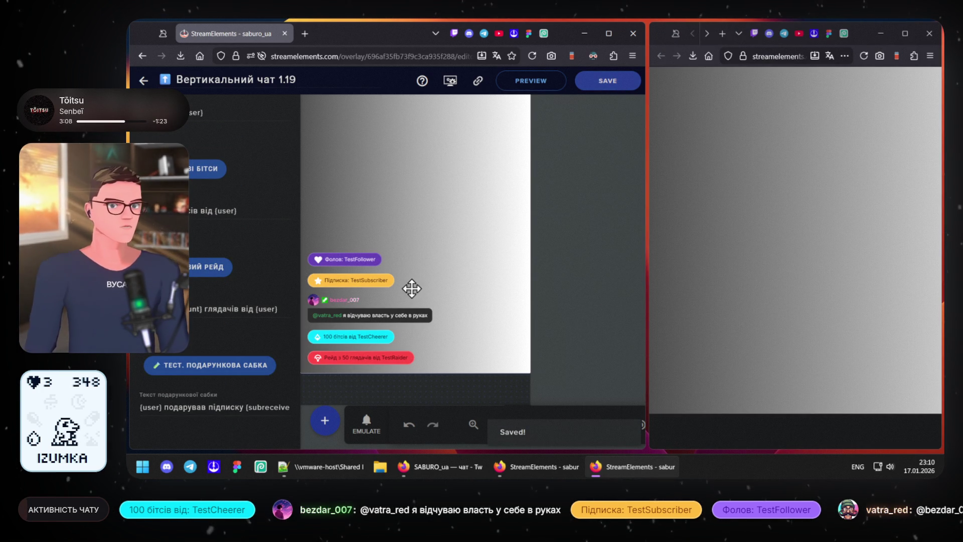
scroll(198, 268, "up", 3)
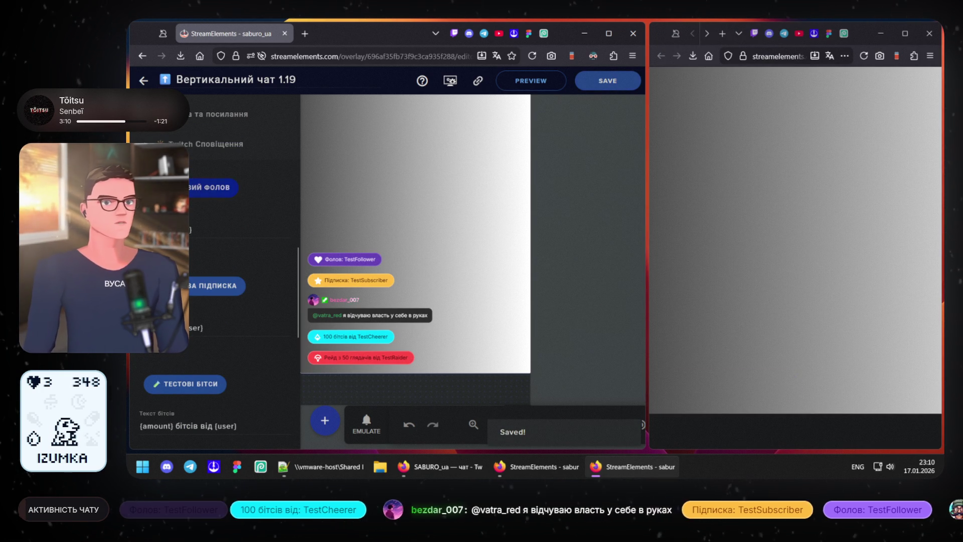
left_click(207, 187)
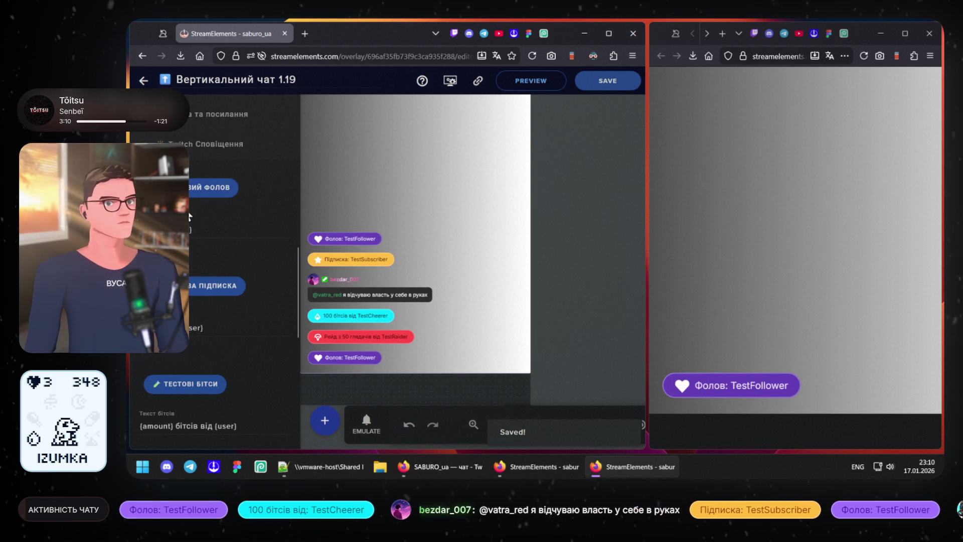
left_click(198, 292)
left_click(189, 385)
scroll(189, 392, "down", 2)
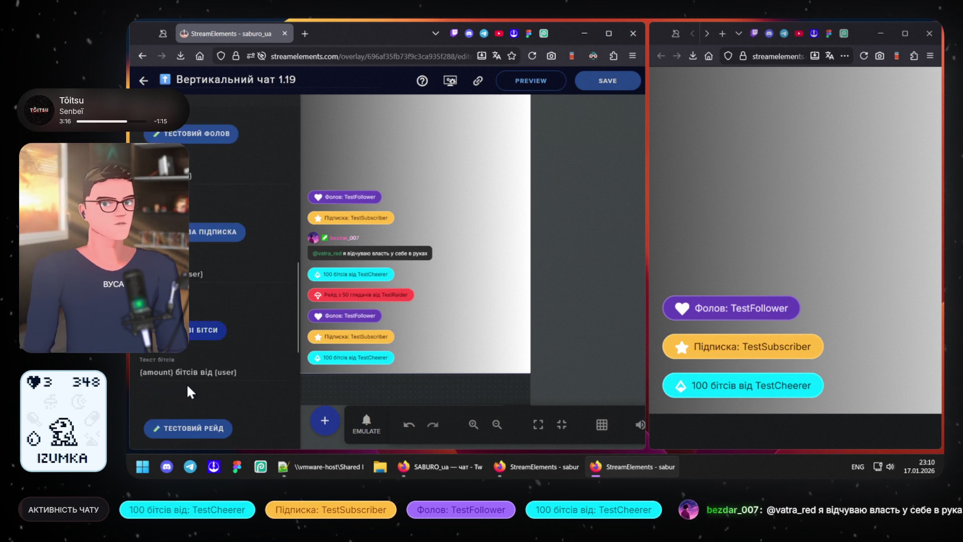
scroll(188, 388, "down", 1)
left_click(192, 376)
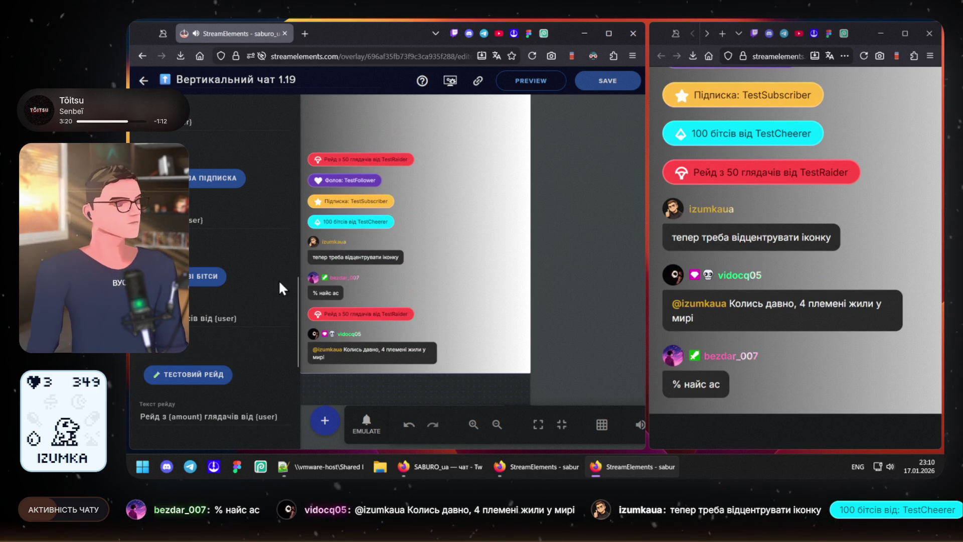
scroll(241, 322, "down", 1)
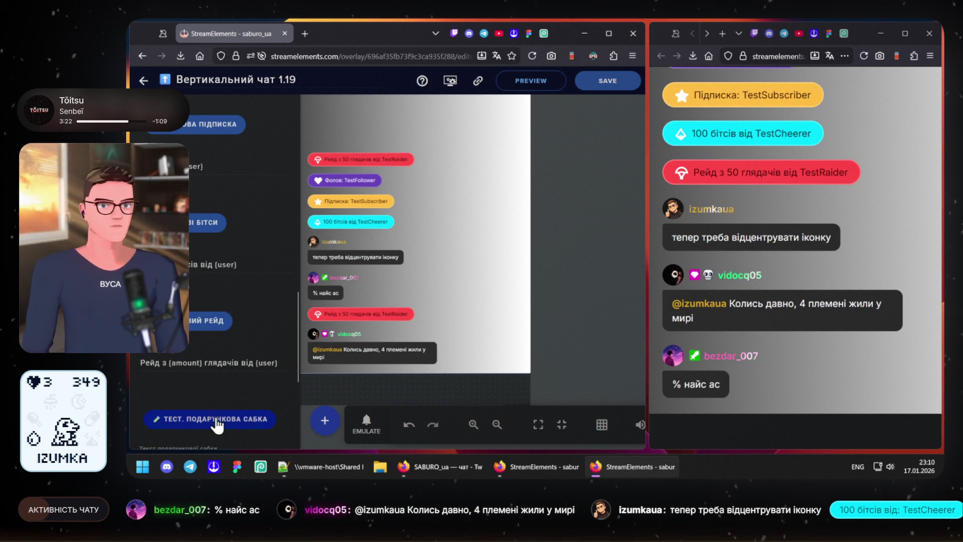
left_click(209, 421)
scroll(225, 422, "down", 2)
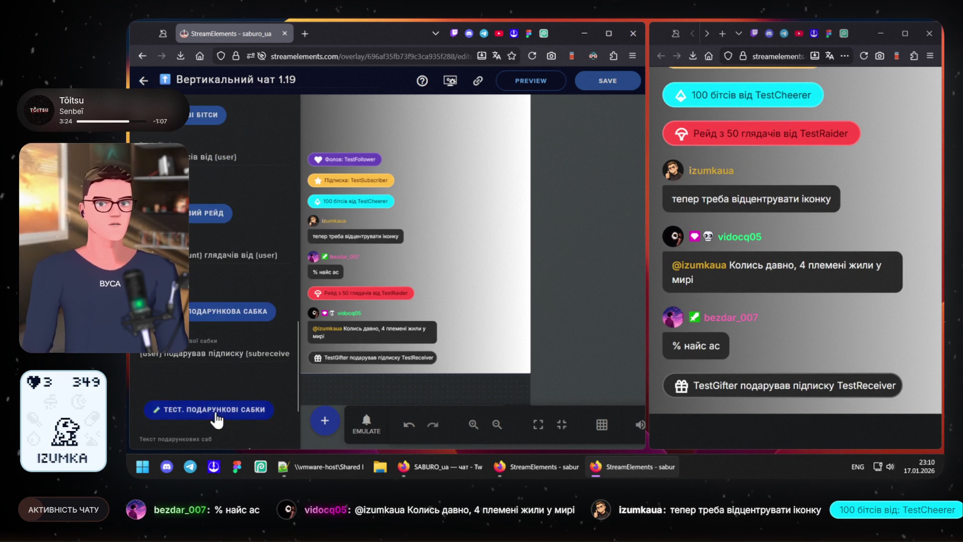
left_click(219, 409)
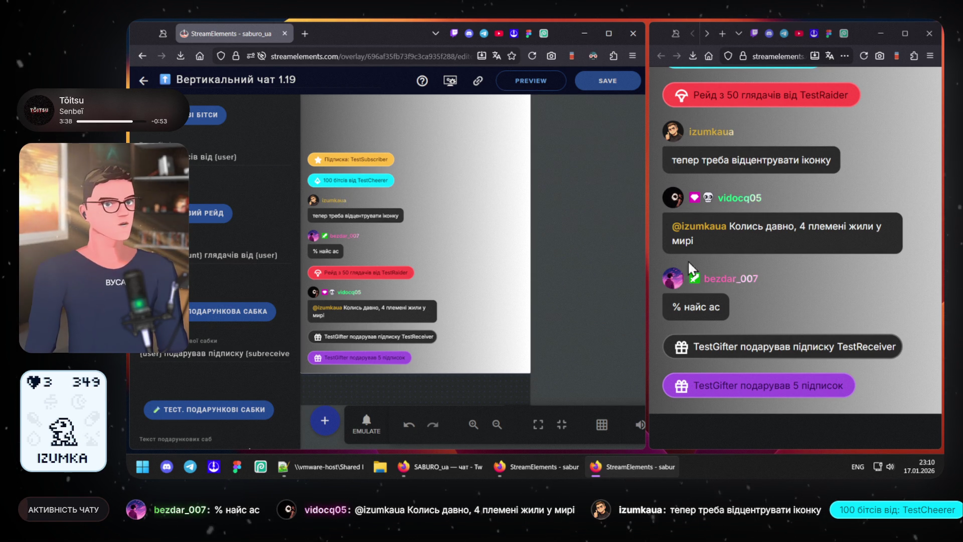
left_click(772, 289)
scroll(709, 356, "up", 2, "ctrl")
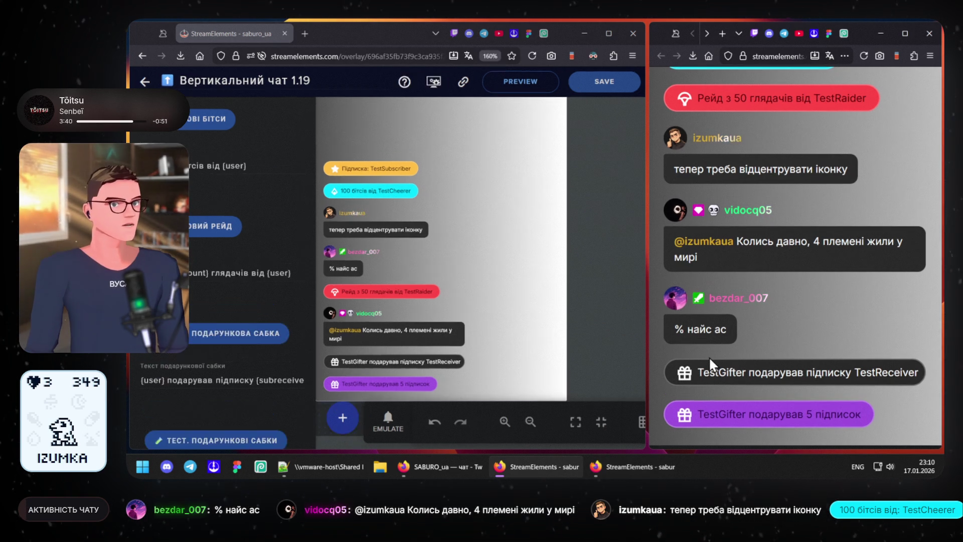
scroll(742, 288, "up", 3, "ctrl")
scroll(743, 288, "up", 2, "ctrl")
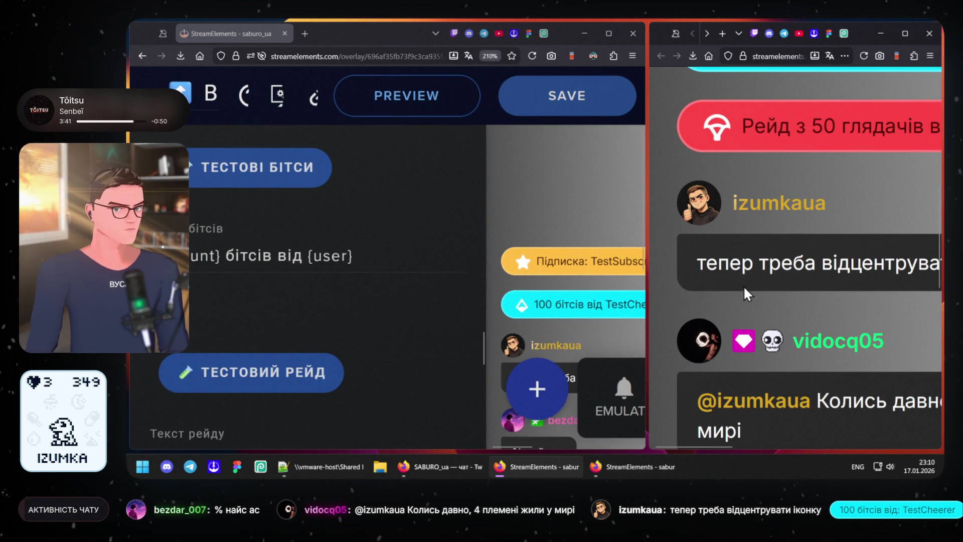
scroll(743, 286, "up", 2, "ctrl")
scroll(744, 285, "up", 3, "ctrl")
scroll(744, 285, "up", 1)
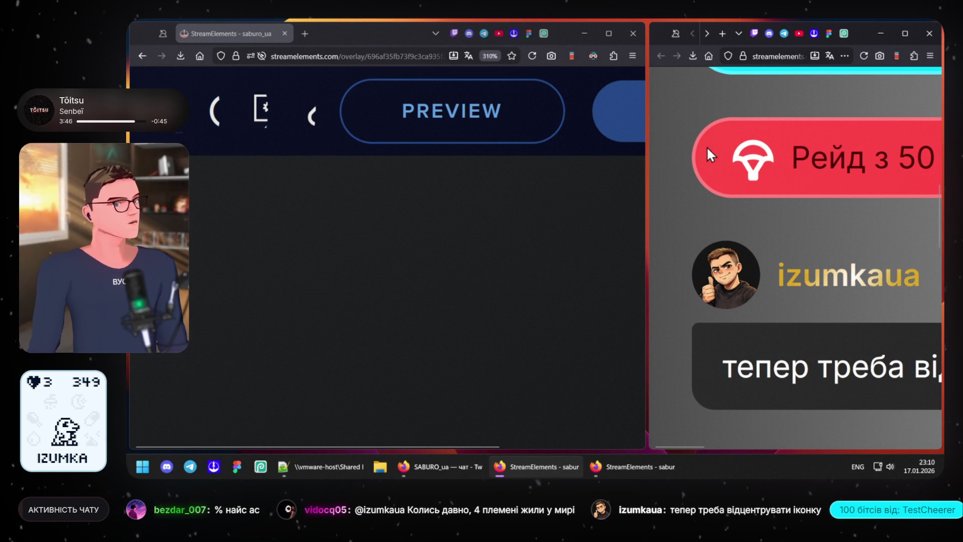
scroll(741, 158, "down", 3)
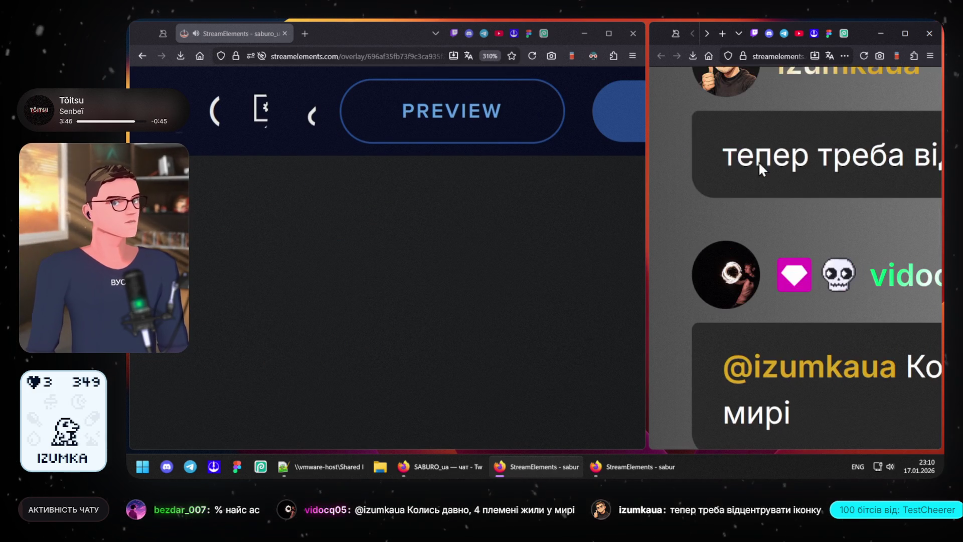
Step: Reset the browser zoom and fire a test follow alert showing the purple heart pill
left_click(490, 55)
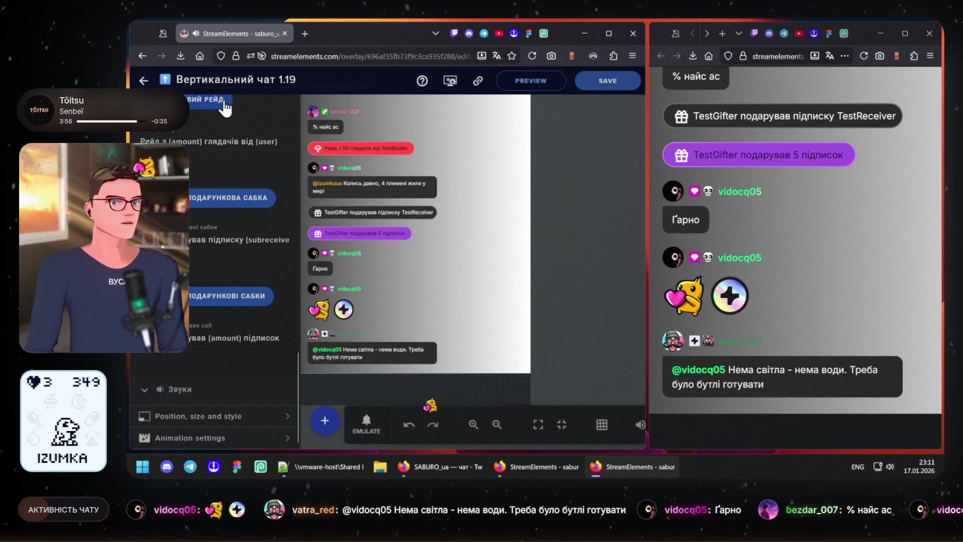
scroll(218, 231, "up", 3)
scroll(215, 235, "up", 3)
scroll(216, 237, "up", 1)
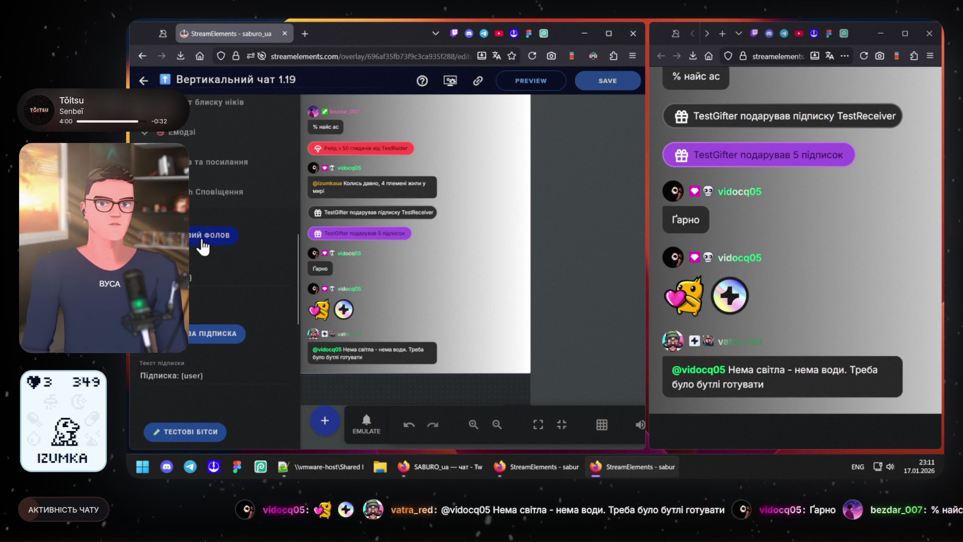
left_click(201, 237)
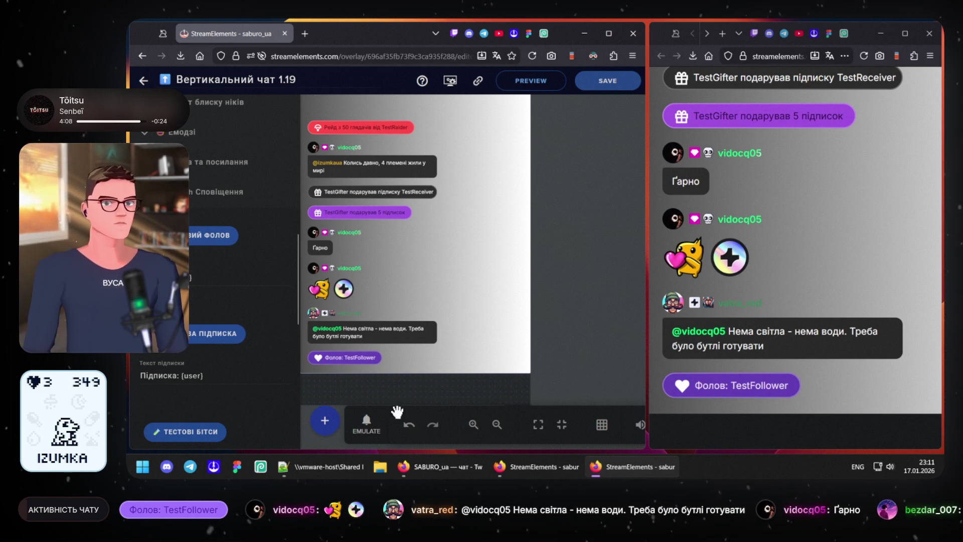
Step: Close the notes and icon list documents in Notepad++ and shut the editor
left_click(339, 466)
scroll(769, 368, "down", 5)
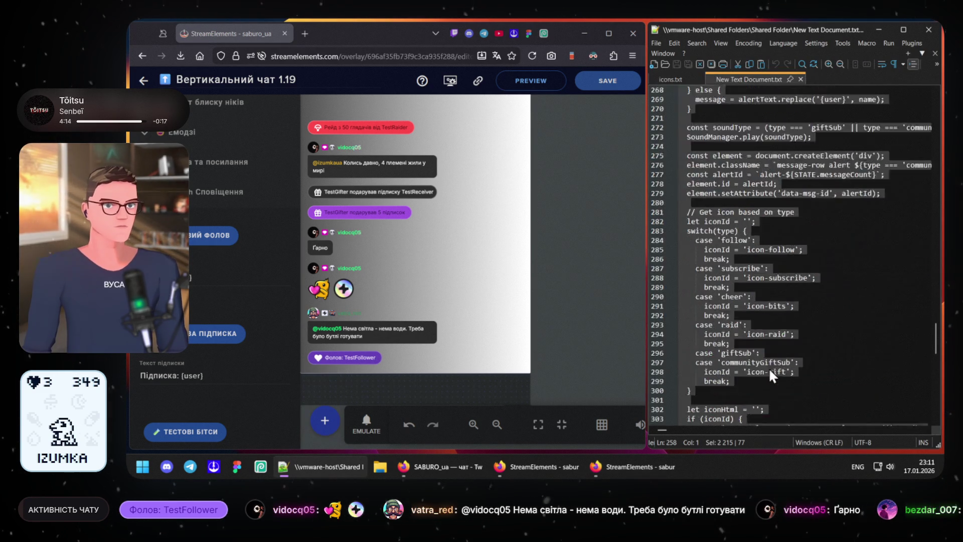
scroll(769, 368, "down", 5)
scroll(769, 367, "down", 5)
scroll(769, 367, "up", 4)
key("ctrl+End")
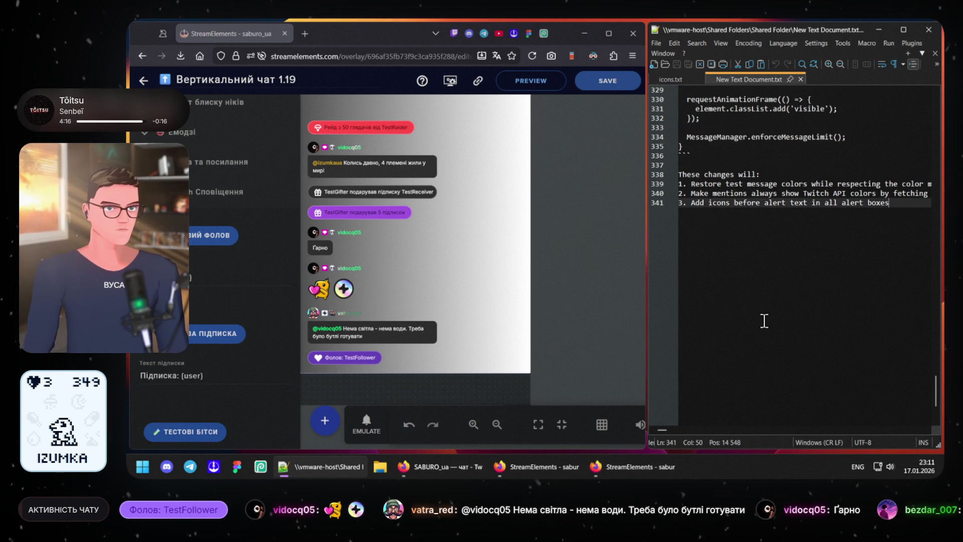
left_click(802, 79)
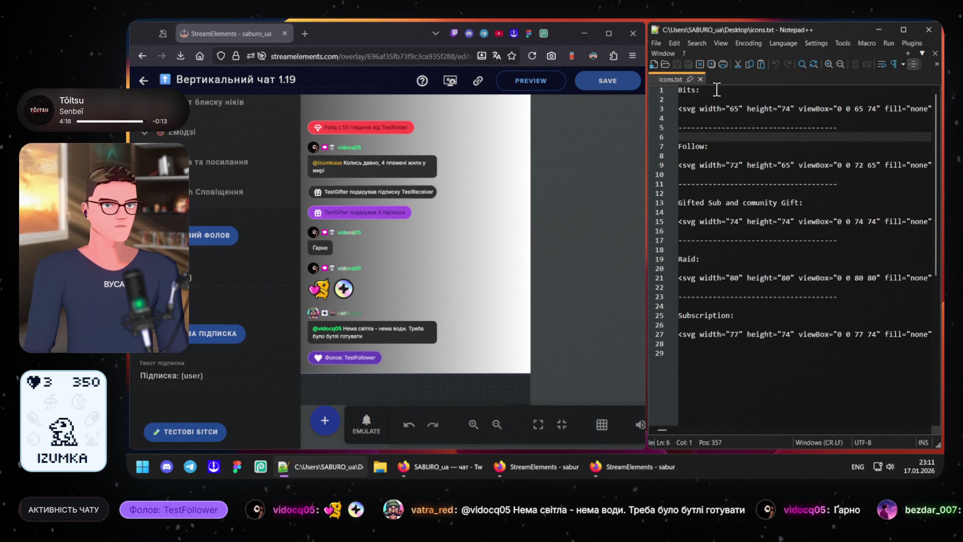
left_click(700, 79)
left_click(929, 29)
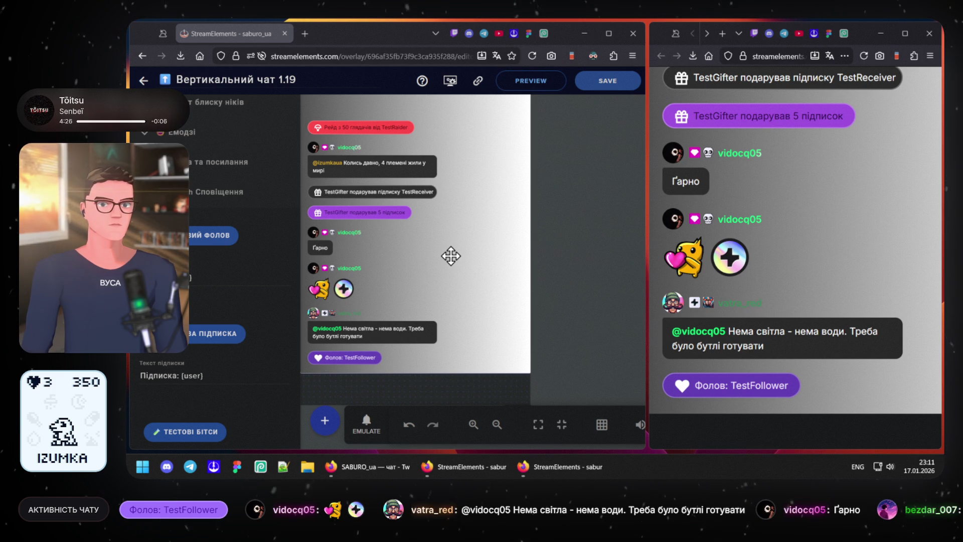
left_click(613, 83)
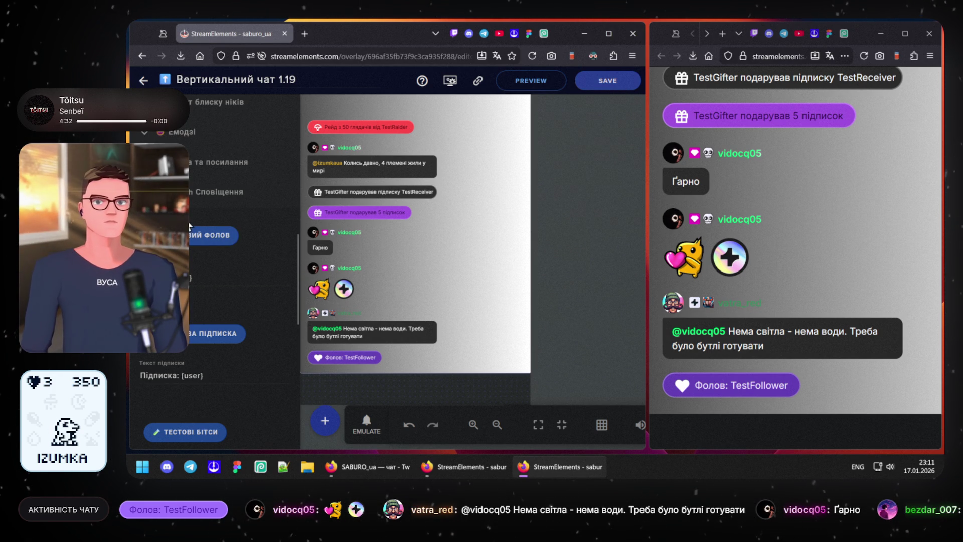
left_click(145, 192)
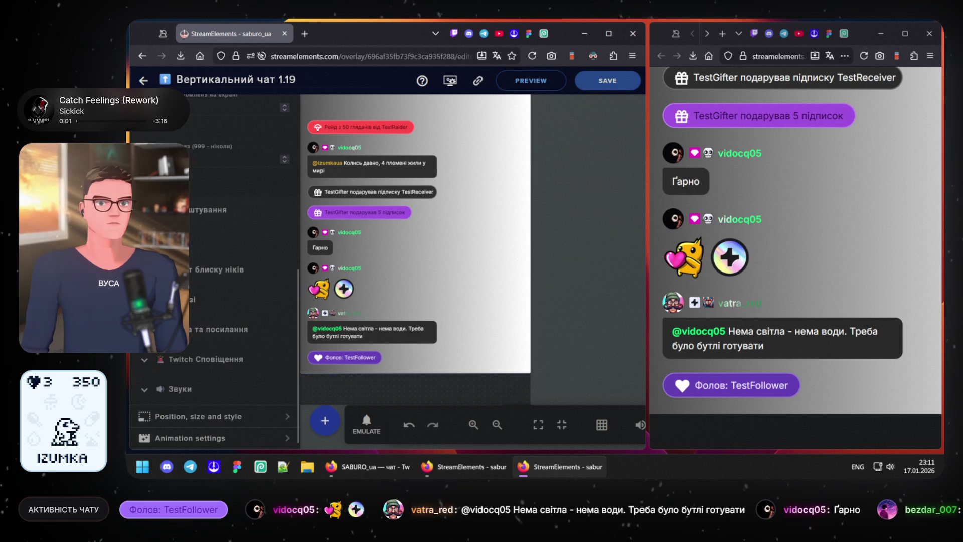
left_click(143, 369)
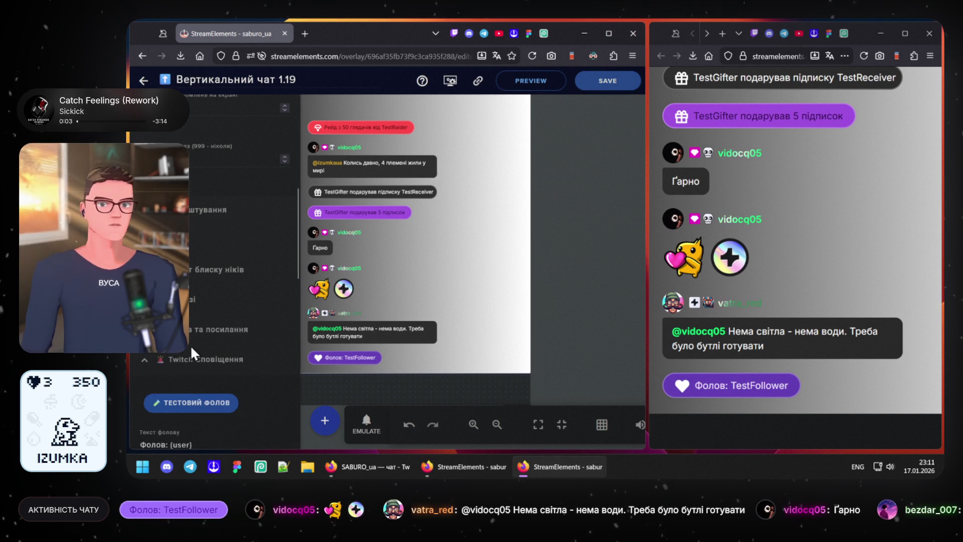
scroll(191, 343, "down", 3)
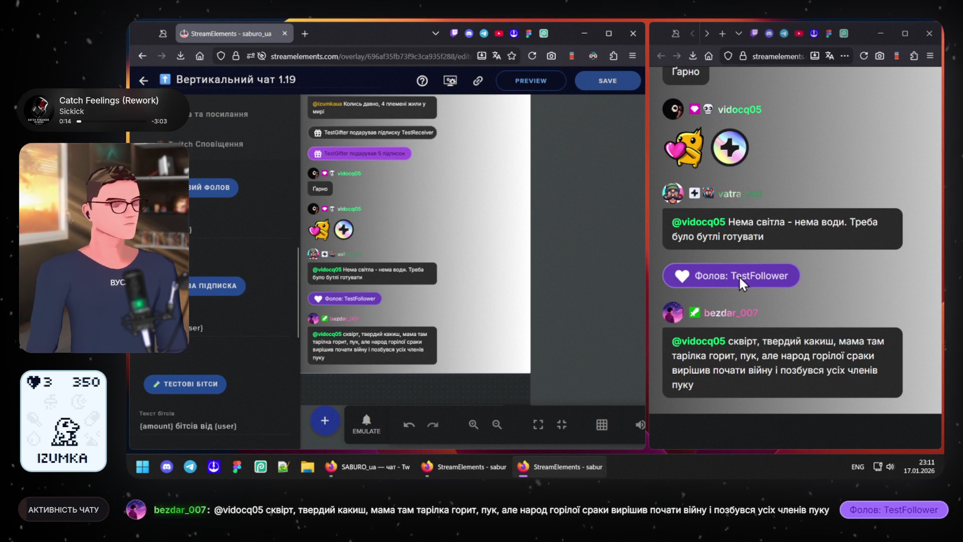
scroll(192, 347, "down", 5)
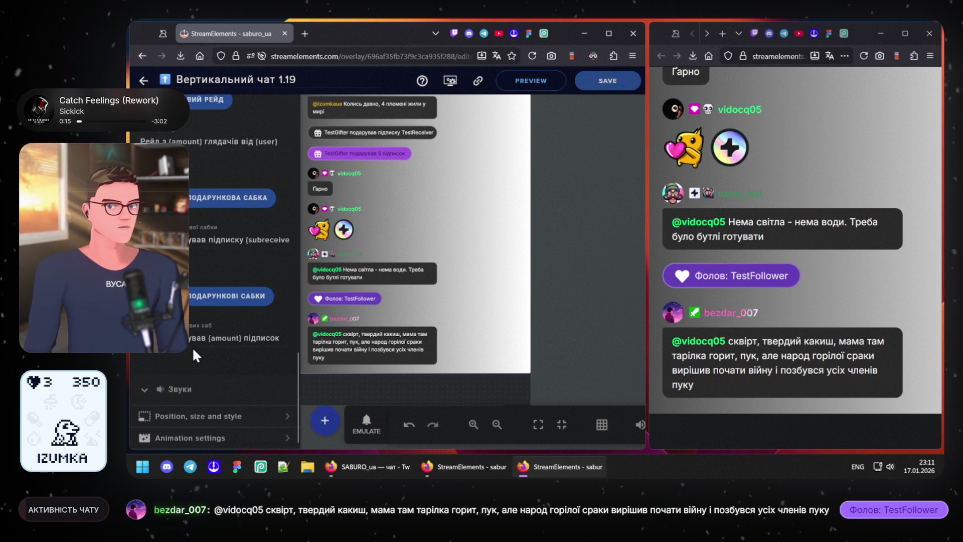
Step: Preview a clip in the sound library and assign it as the subscription alert sound
left_click(159, 384)
scroll(207, 359, "down", 3)
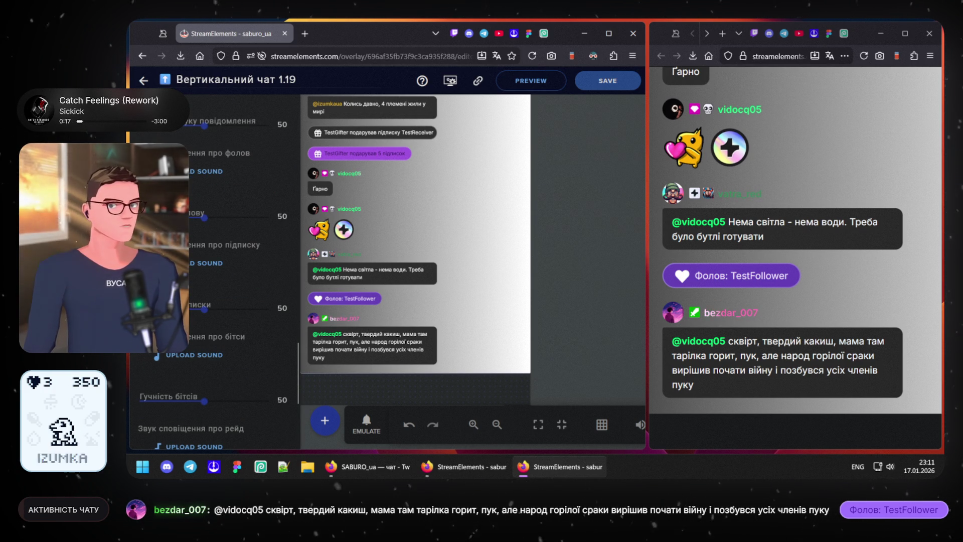
scroll(196, 288, "up", 1)
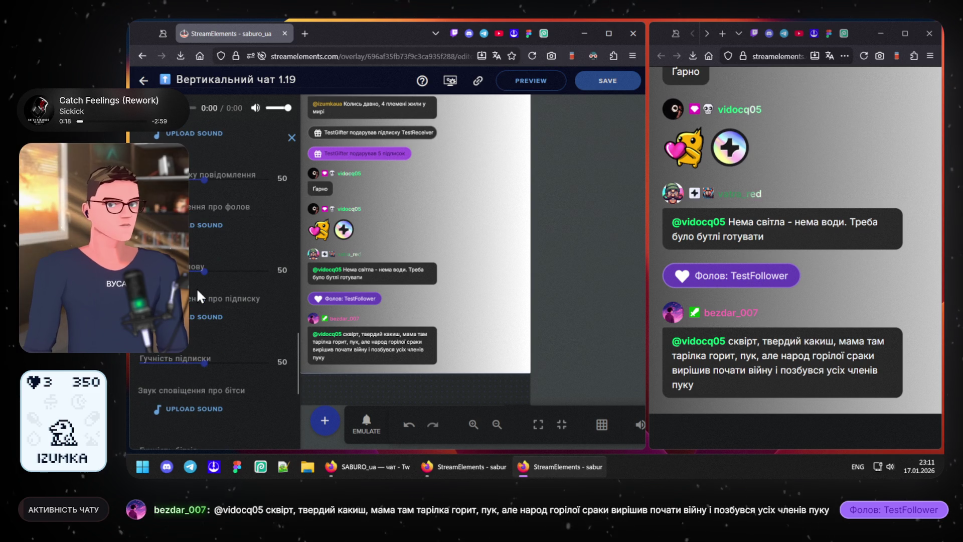
left_click(208, 318)
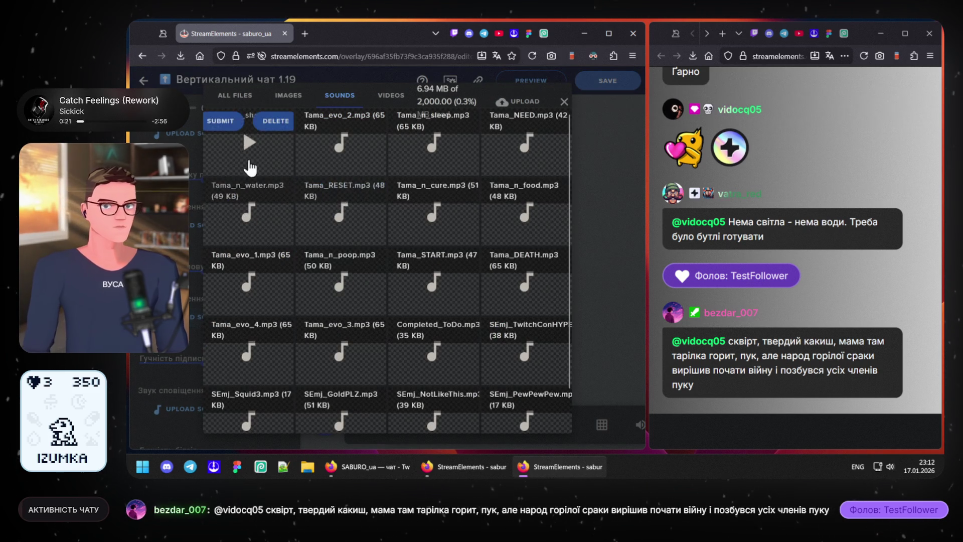
left_click(245, 142)
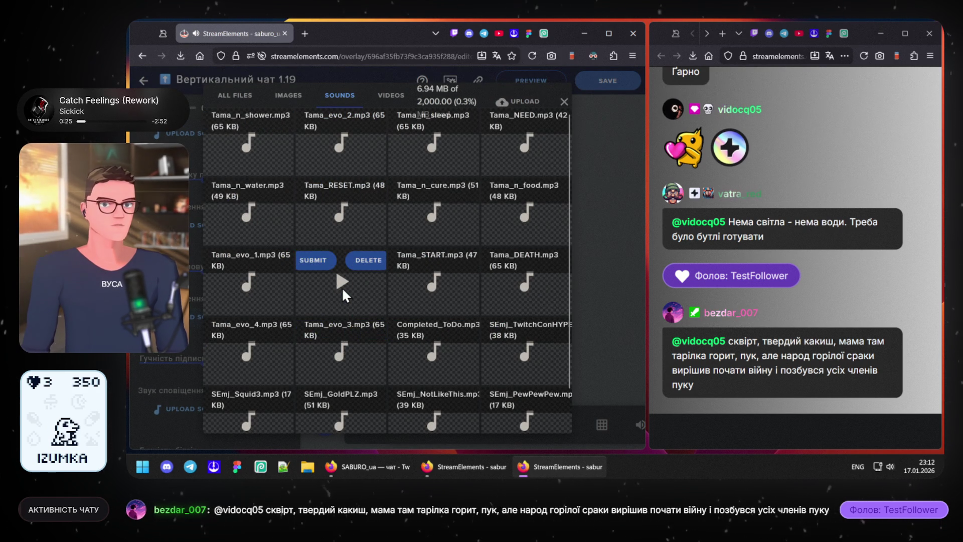
scroll(424, 415, "down", 3)
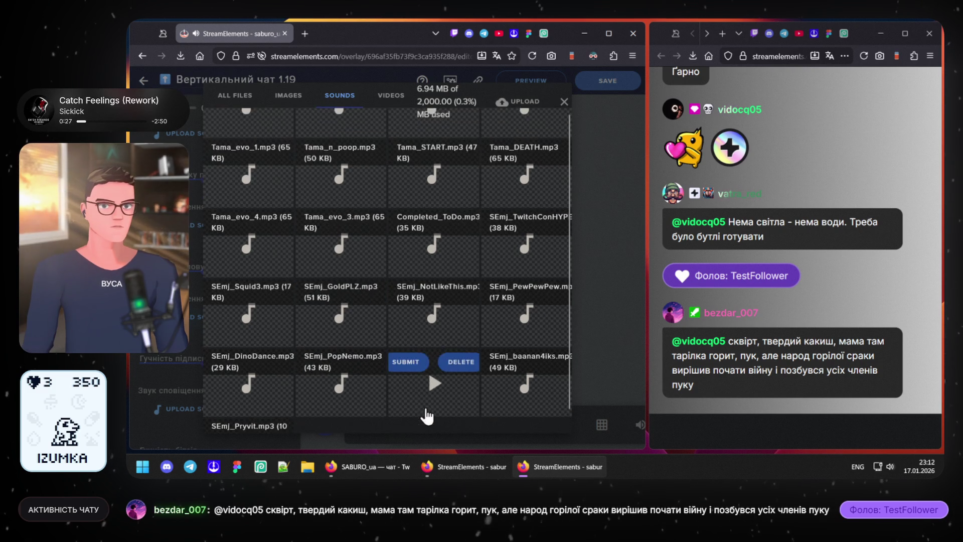
scroll(444, 366, "down", 2)
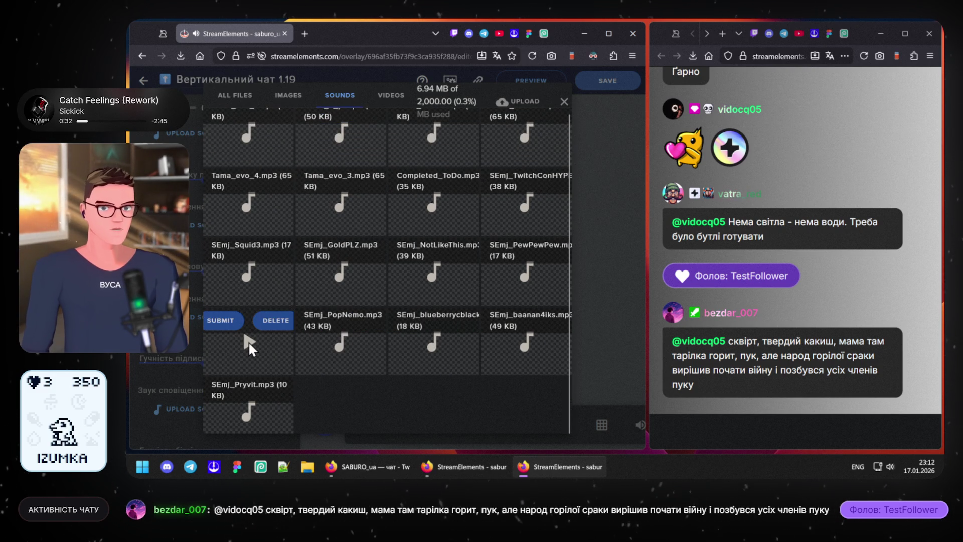
mouse_move(249, 405)
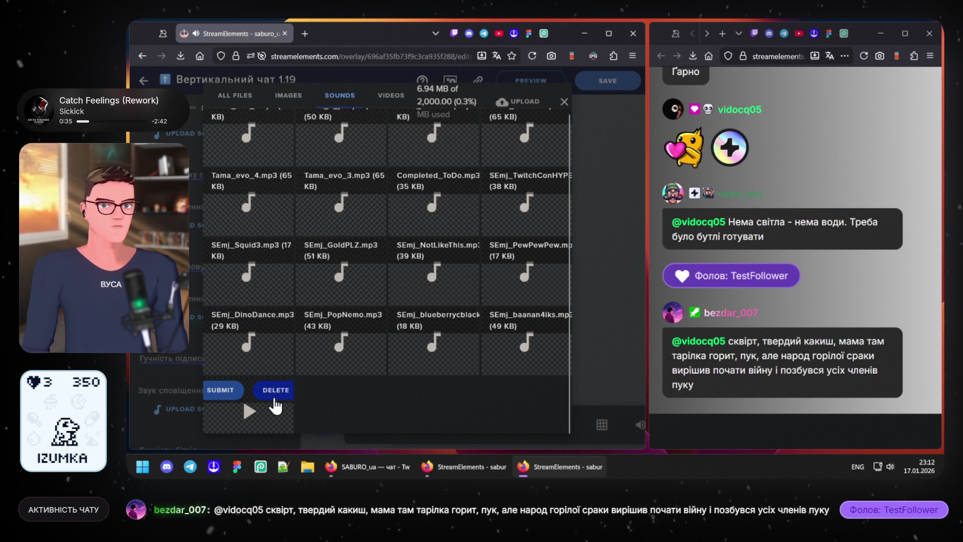
left_click(226, 392)
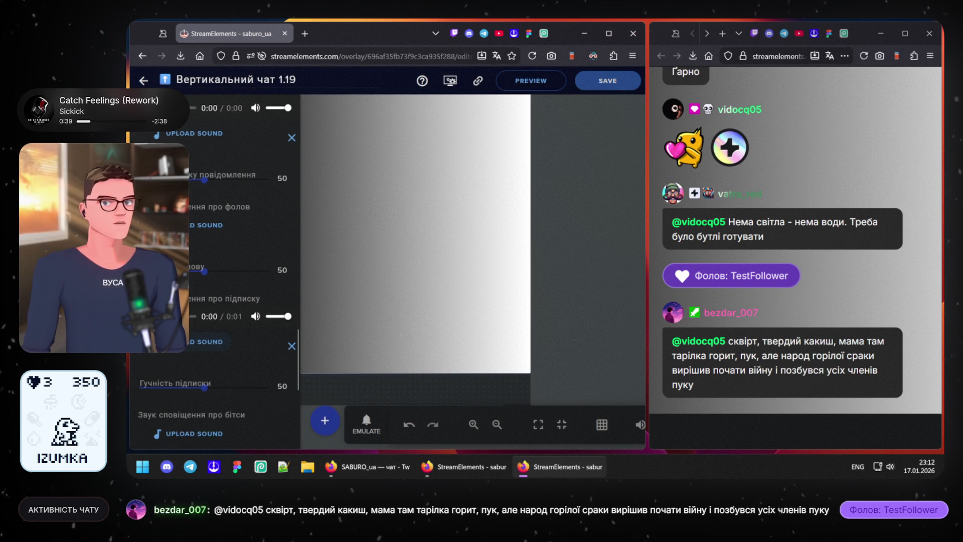
scroll(206, 258, "up", 2)
scroll(206, 258, "up", 5)
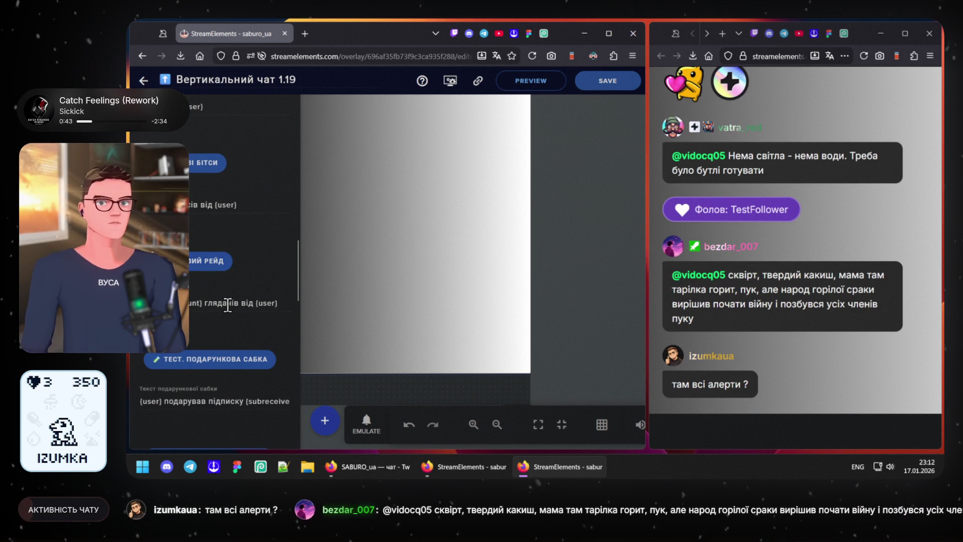
scroll(229, 303, "up", 3)
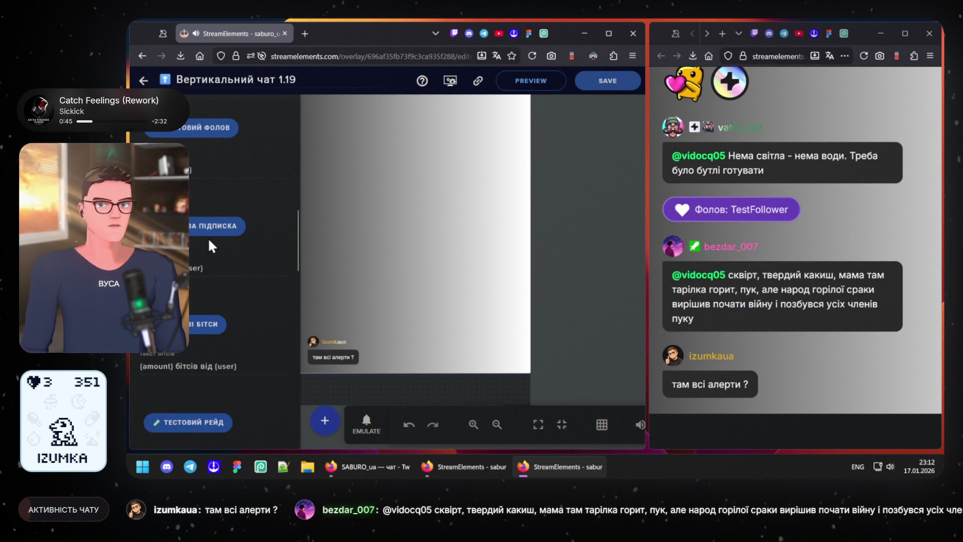
Step: Fire seven test subscription alerts so TestSubscriber pills fill the chat preview
left_click(202, 234)
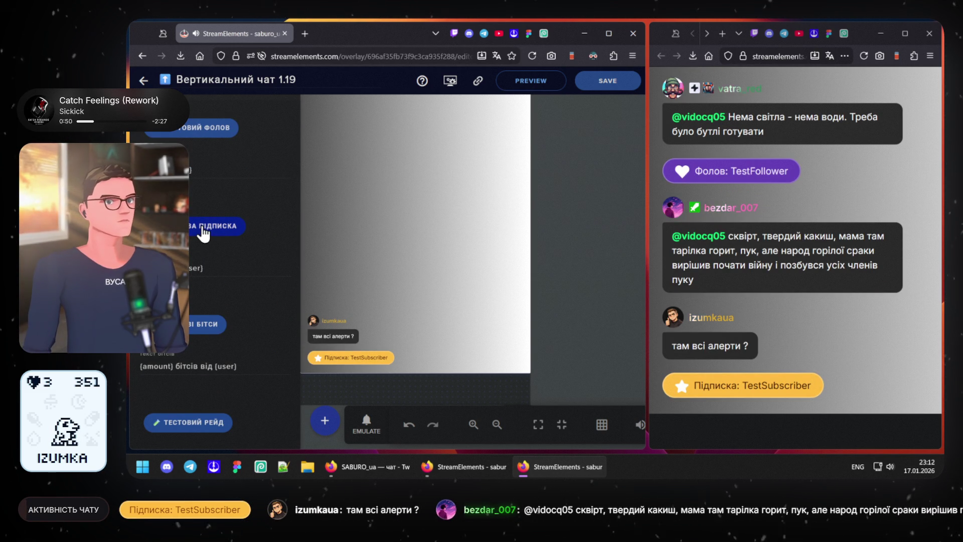
left_click(202, 234)
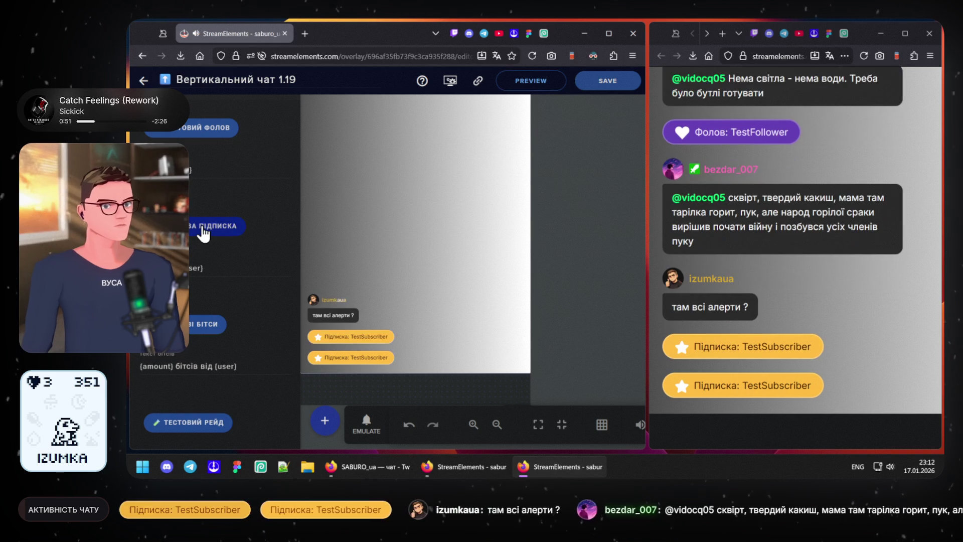
left_click(201, 234)
left_click(202, 234)
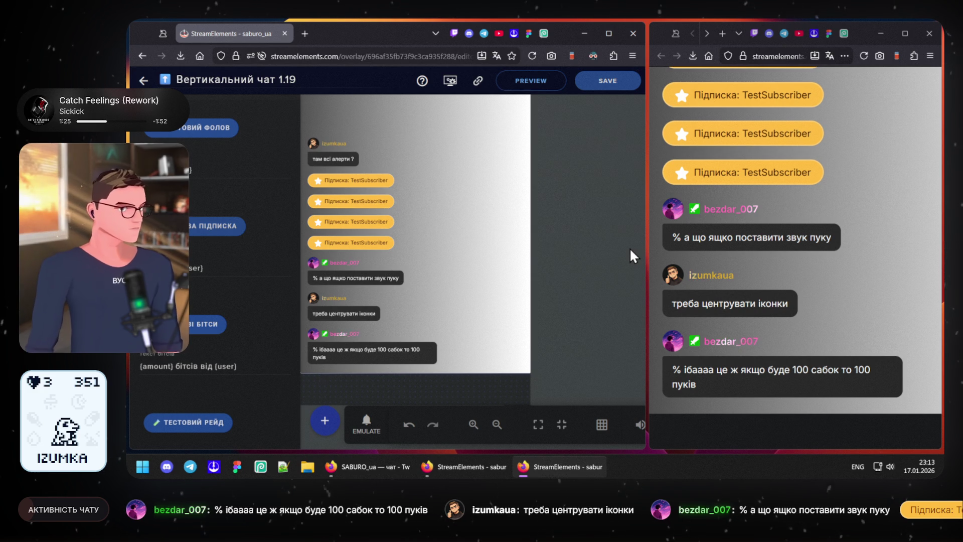
left_click(204, 226)
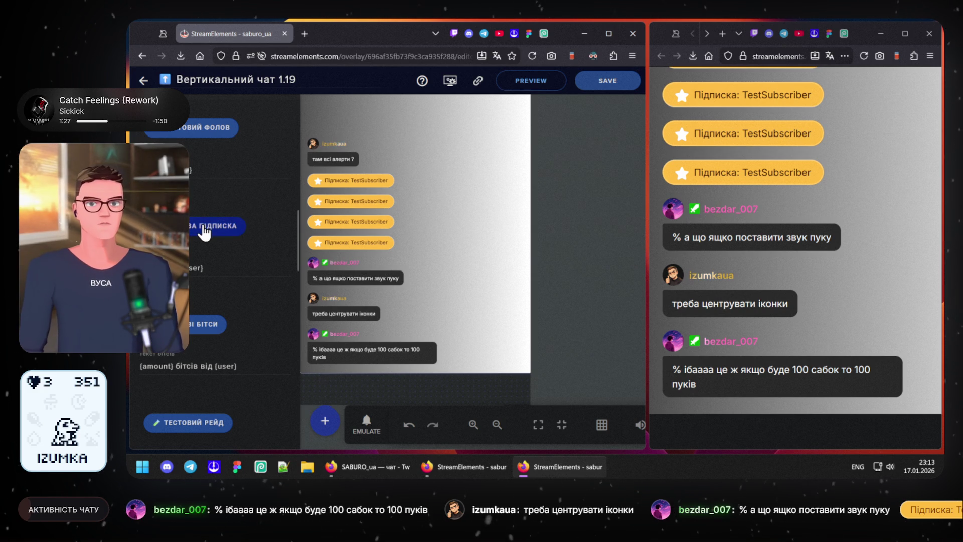
left_click(204, 226)
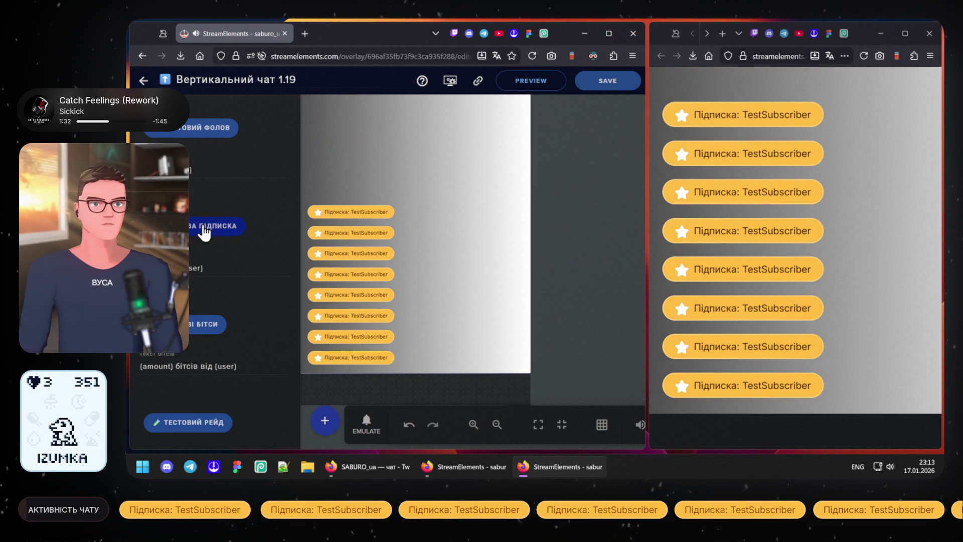
left_click(204, 227)
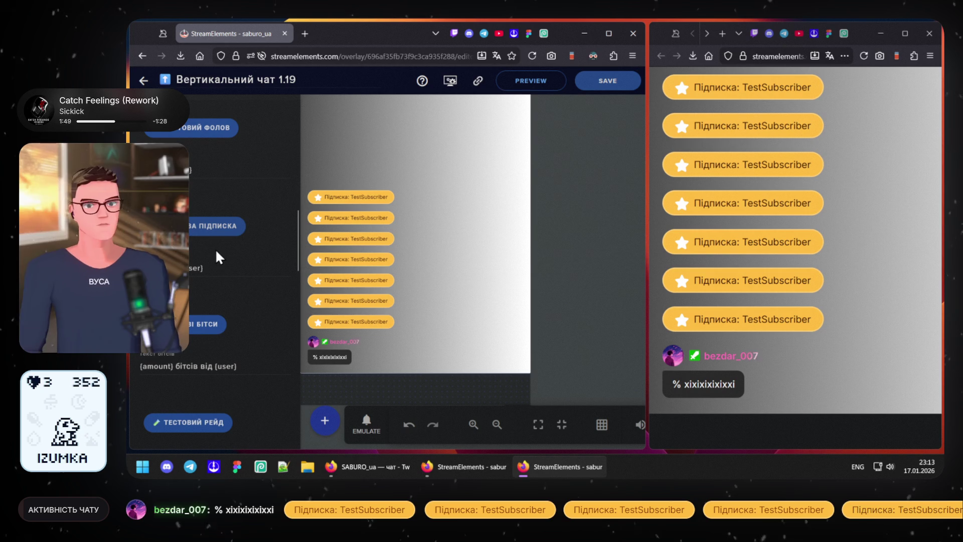
Step: Trigger one more test subscription alert into the vertical chat preview
left_click(224, 238)
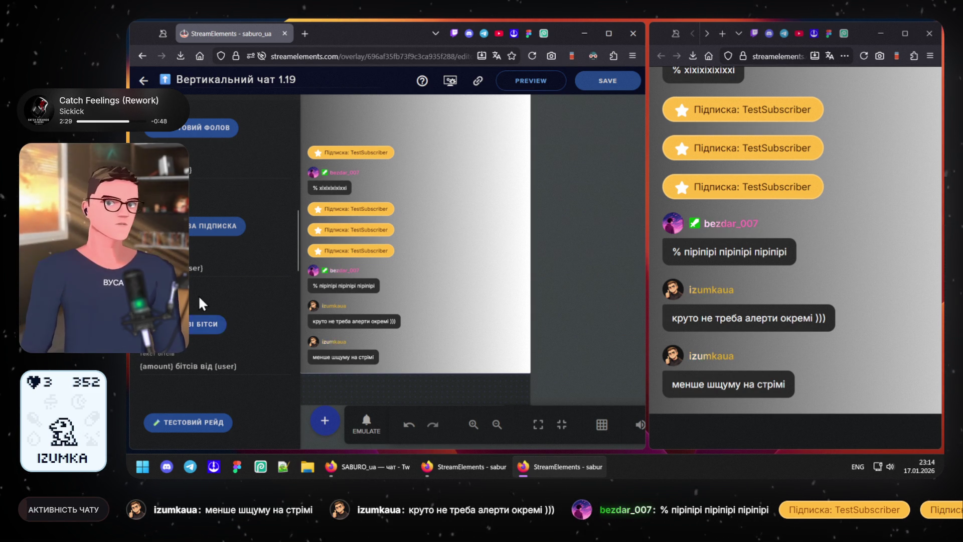
scroll(197, 303, "up", 2)
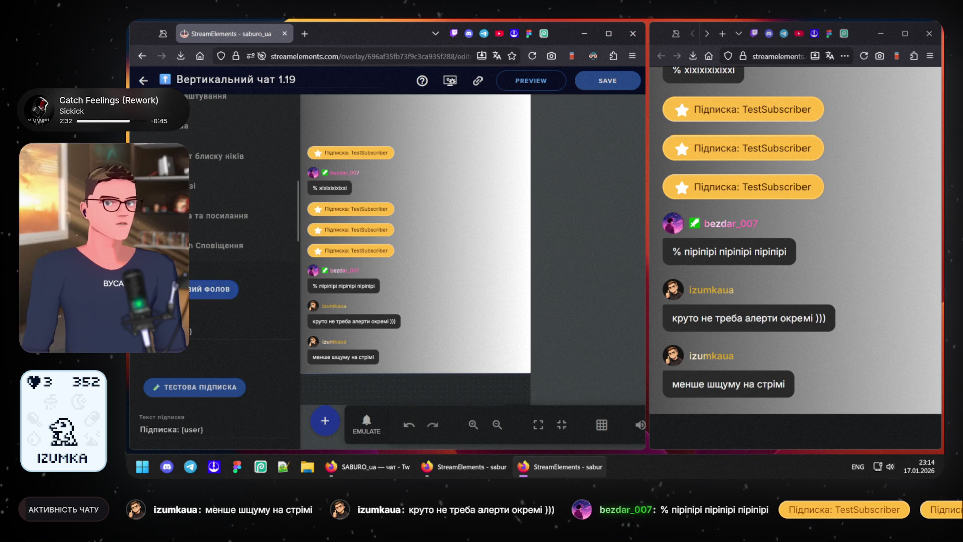
scroll(189, 342, "down", 3)
scroll(188, 343, "down", 2)
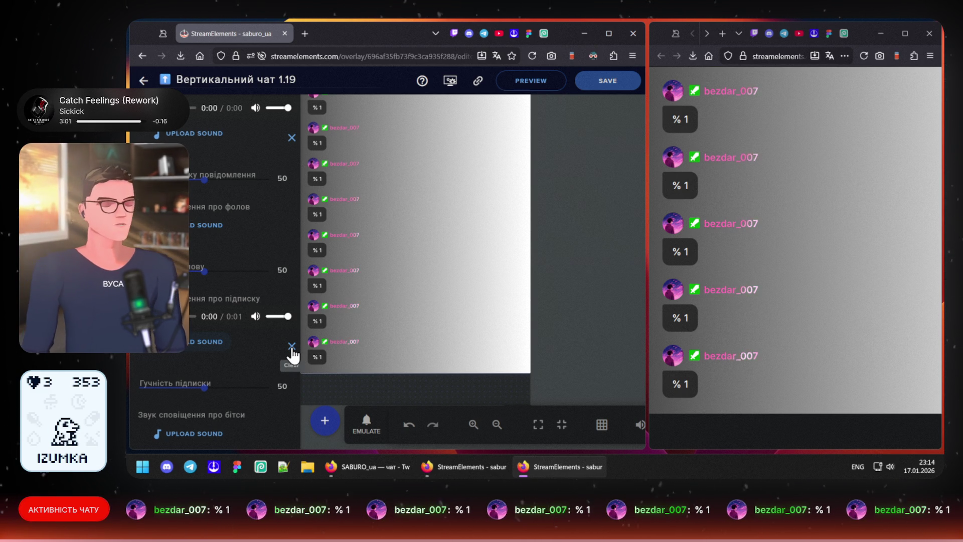
Step: Clear the subscription alert sound, save the overlay and return to the overlays list
left_click(292, 347)
scroll(226, 302, "up", 3)
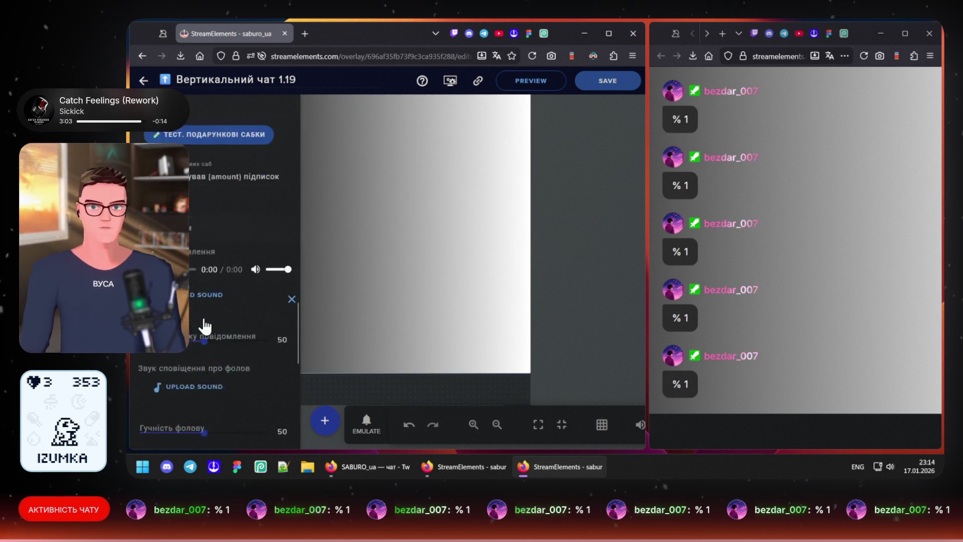
scroll(226, 301, "up", 2)
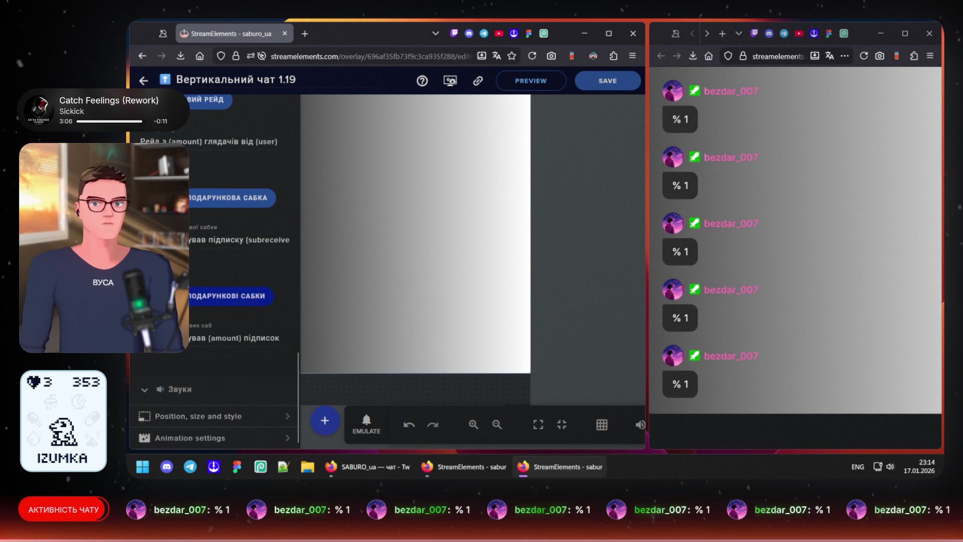
scroll(226, 301, "up", 2)
scroll(218, 301, "up", 3)
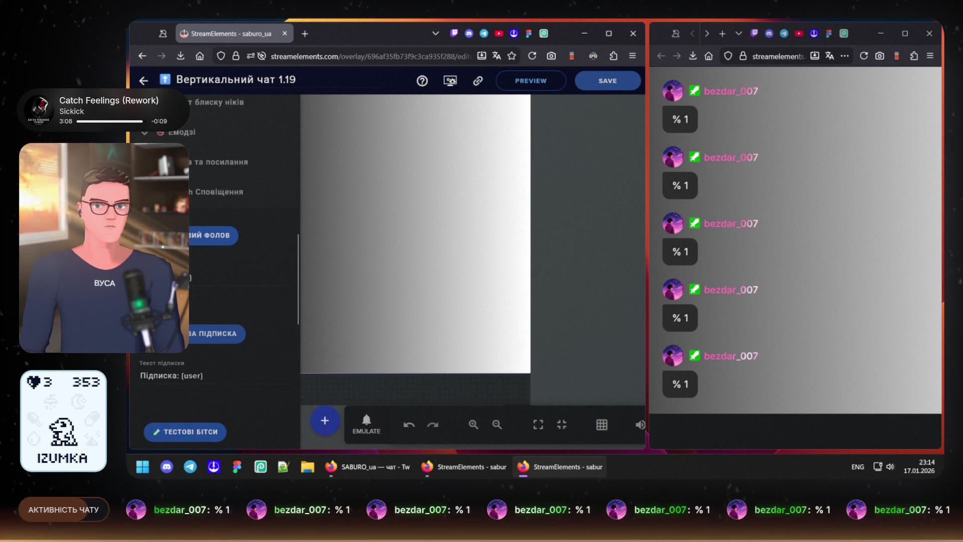
left_click(608, 81)
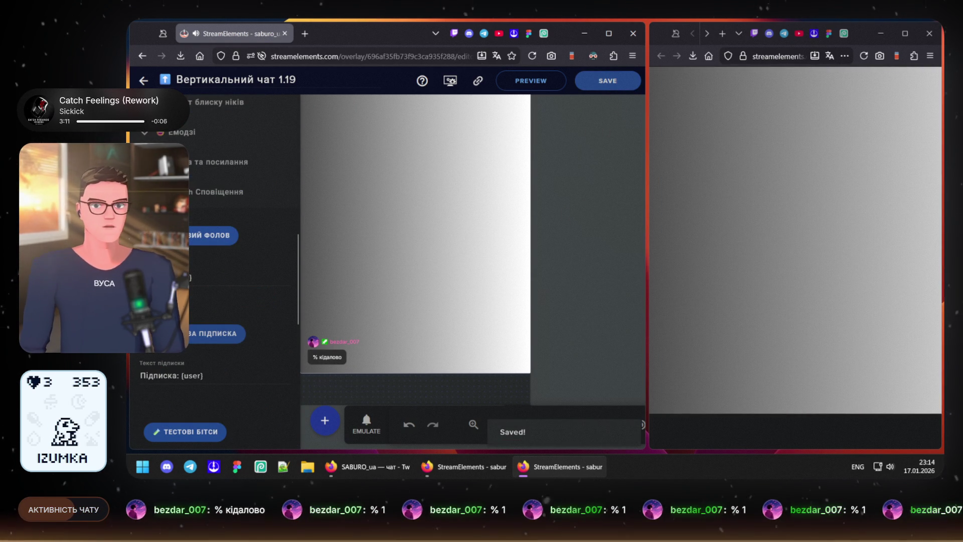
left_click(143, 81)
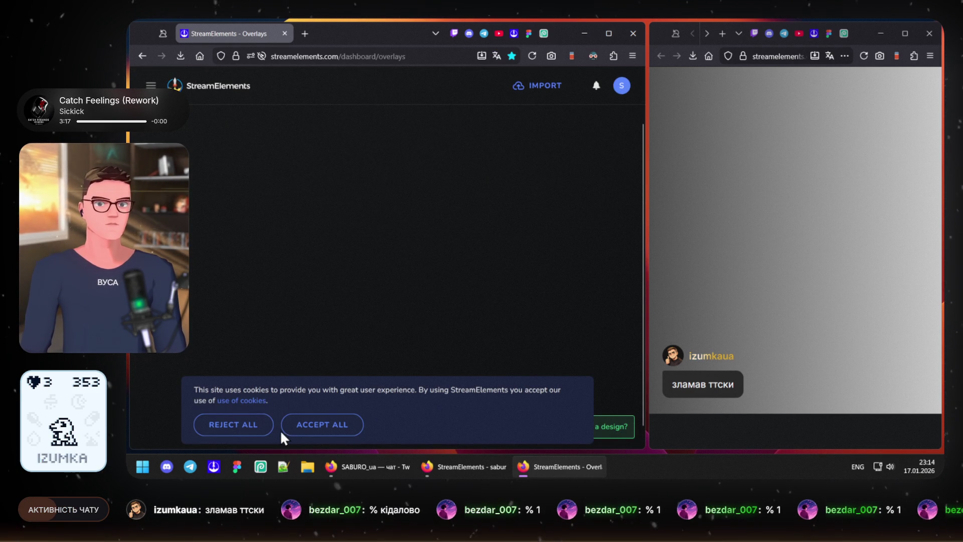
Step: Duplicate the Вертикальний чат 1.19 overlay to the Twitch account and open the copy's options
left_click(253, 425)
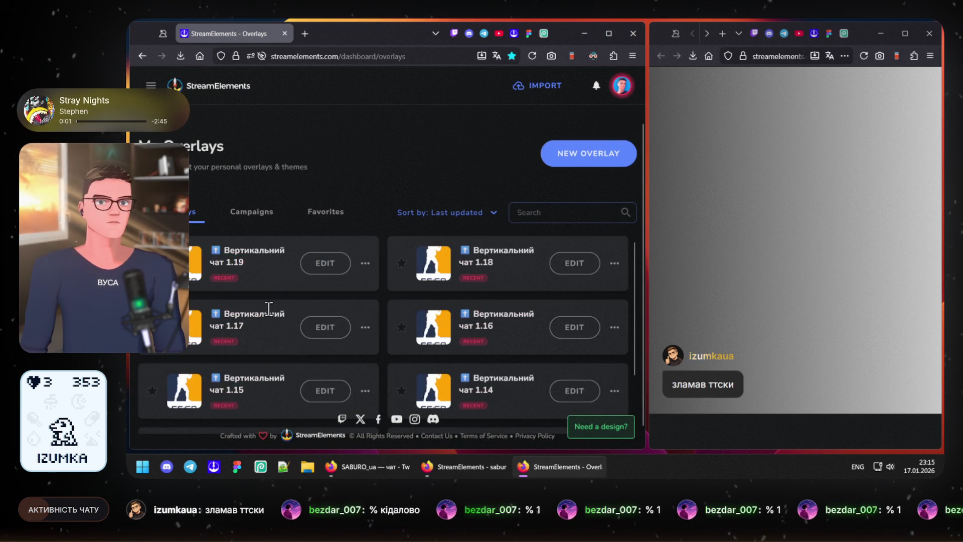
left_click(366, 264)
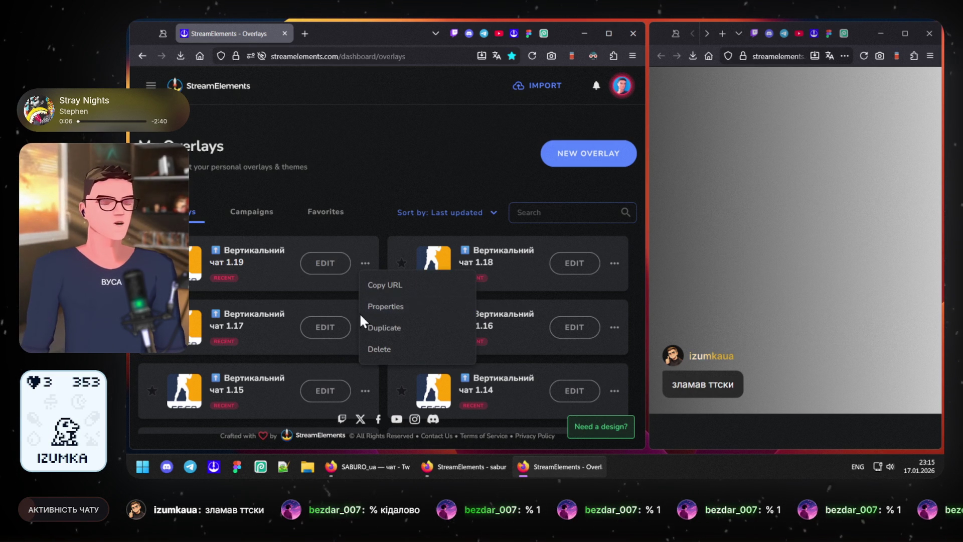
left_click(409, 329)
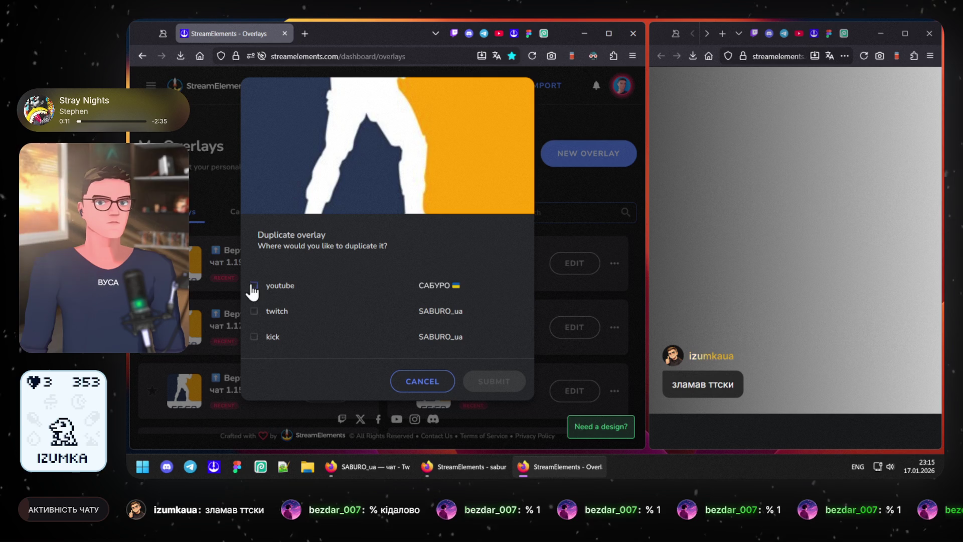
left_click(255, 312)
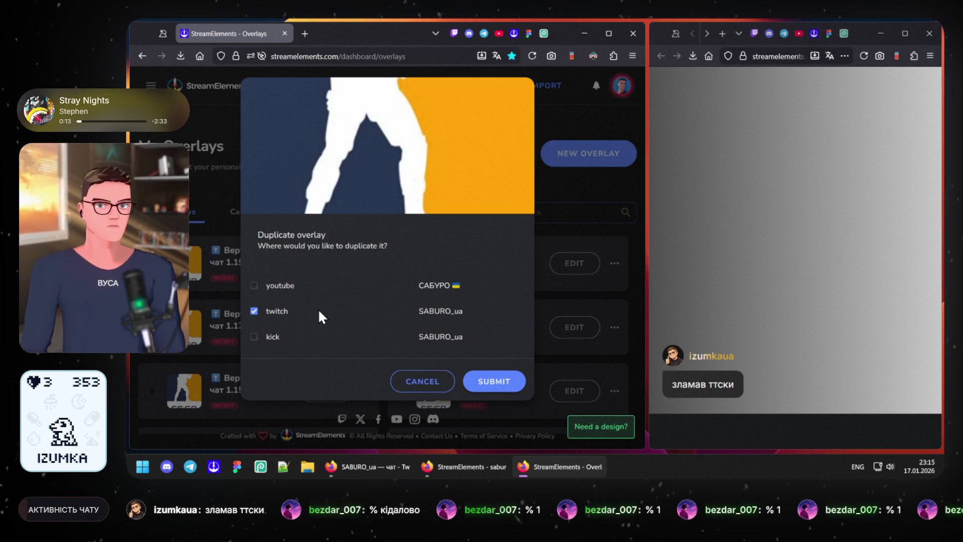
key("Return")
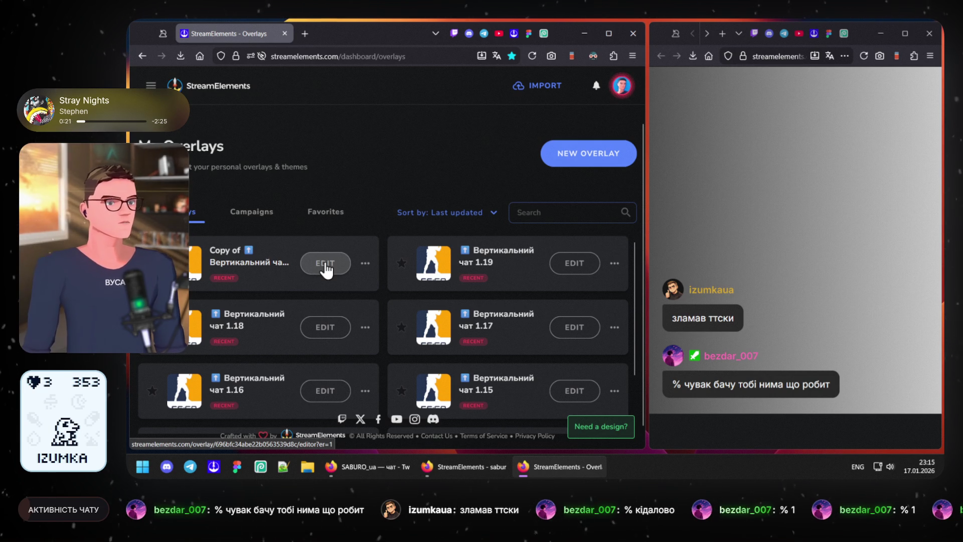
left_click(366, 264)
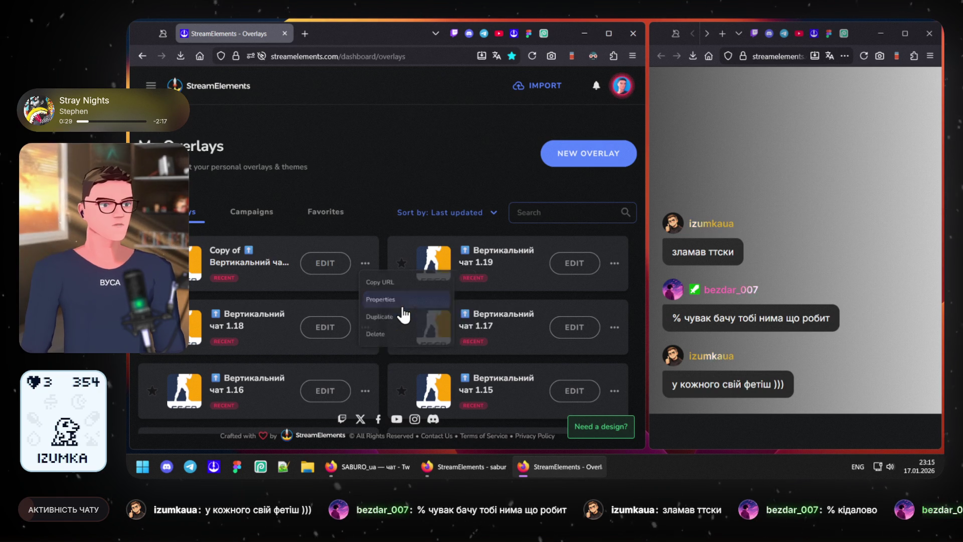
Step: Rename the copy to 'Вертикальний чат 1.20' via Properties, submit, and start editing it
left_click(404, 312)
left_click(383, 237)
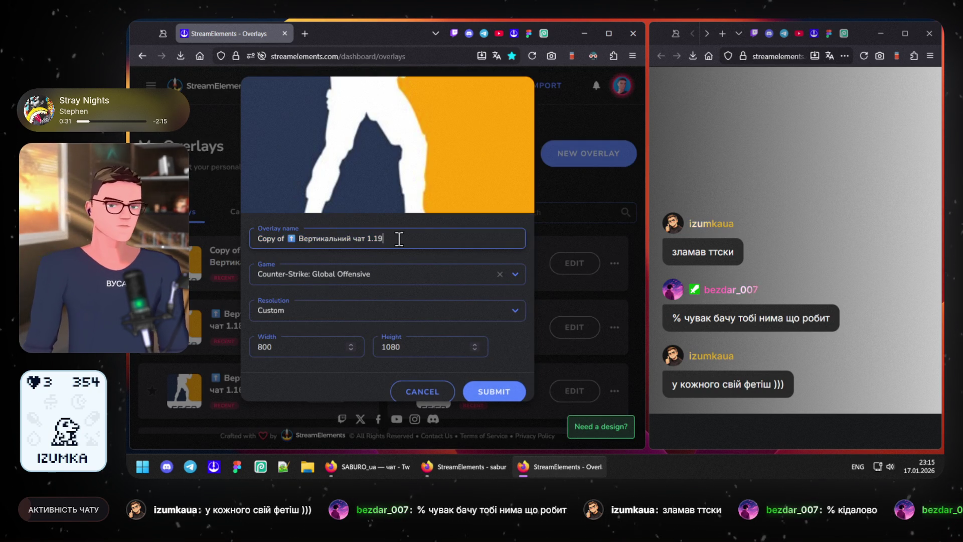
key("BackSpace")
key("BackSpace")
type("20")
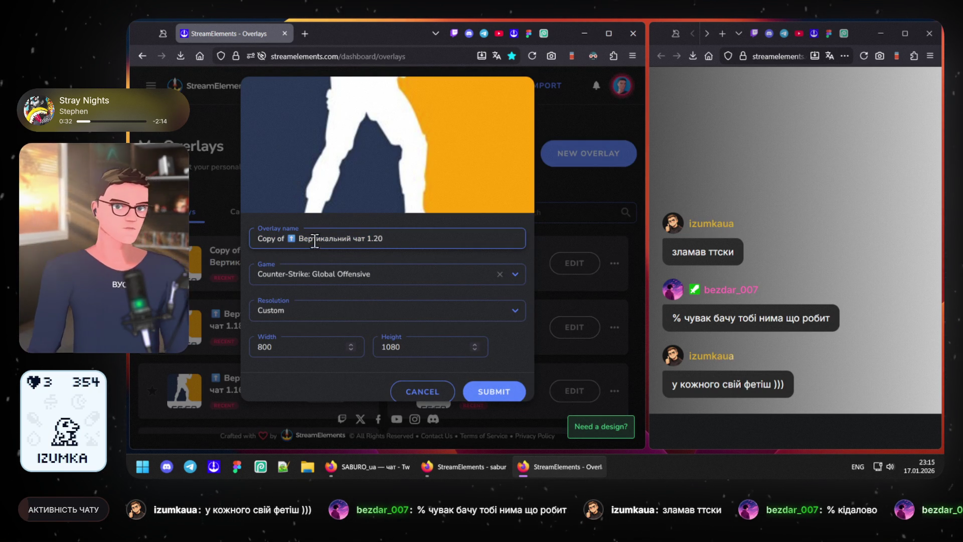
key("Home")
key("Delete")
key("Delete")
key("Delete")
left_click(495, 391)
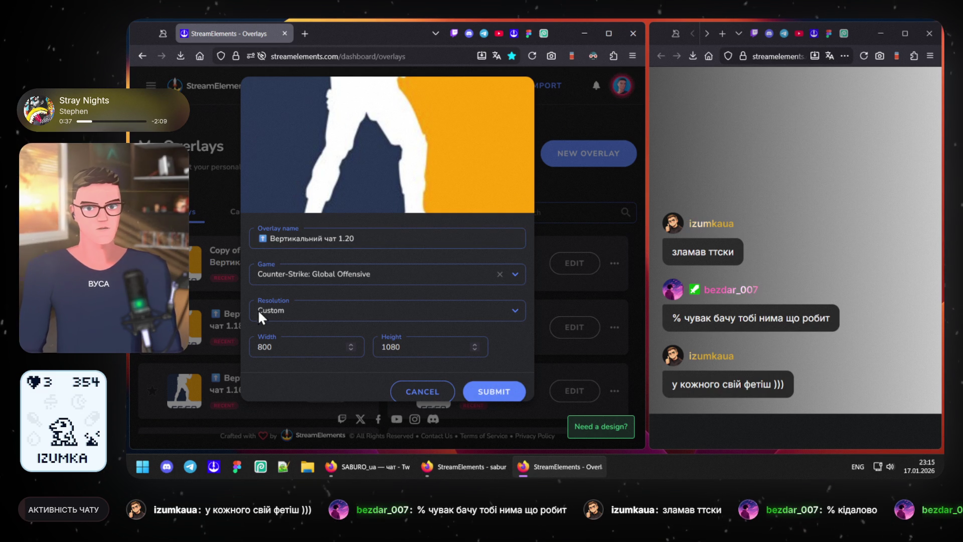
left_click(328, 263)
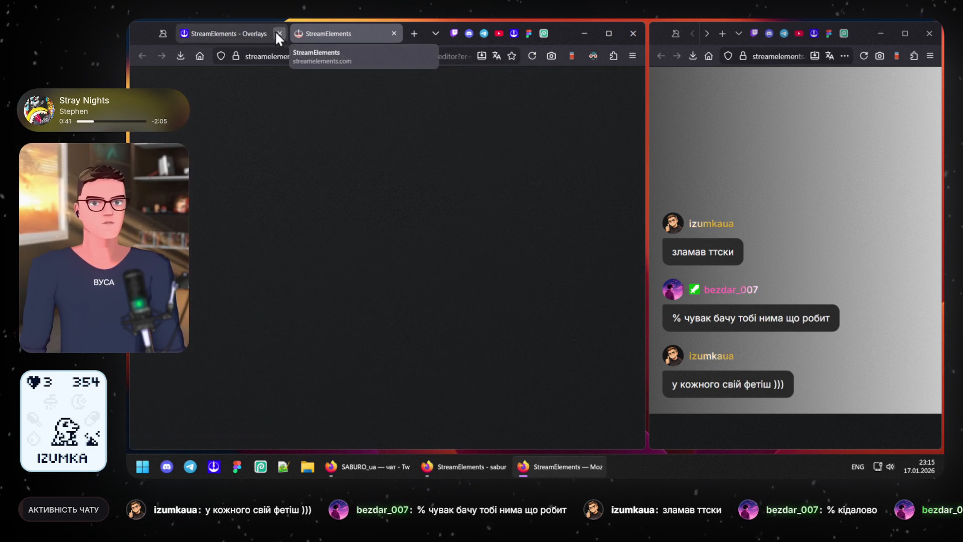
Step: Preview the 1.20 overlay's launch link in a new tab, then maximize the chat overlay window on the old tab
left_click(278, 33)
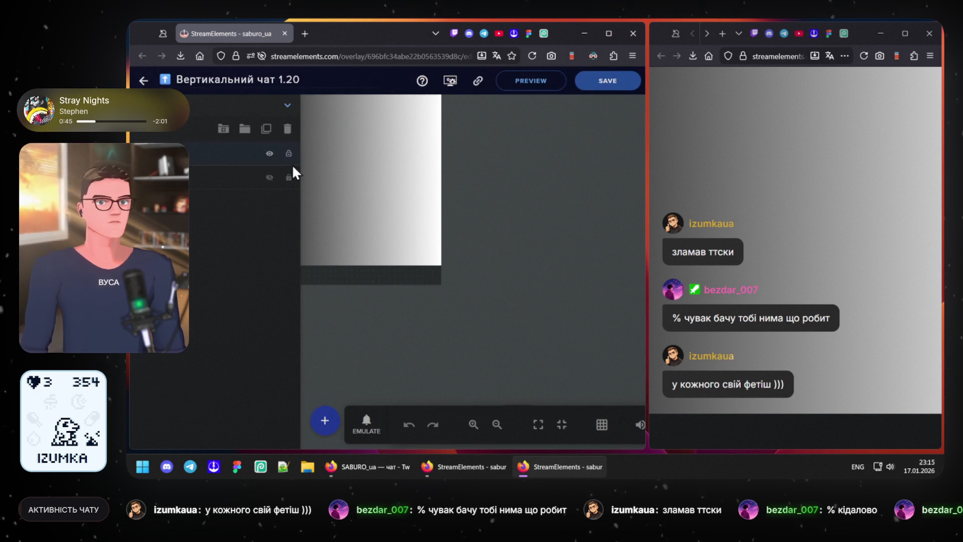
left_click(527, 83)
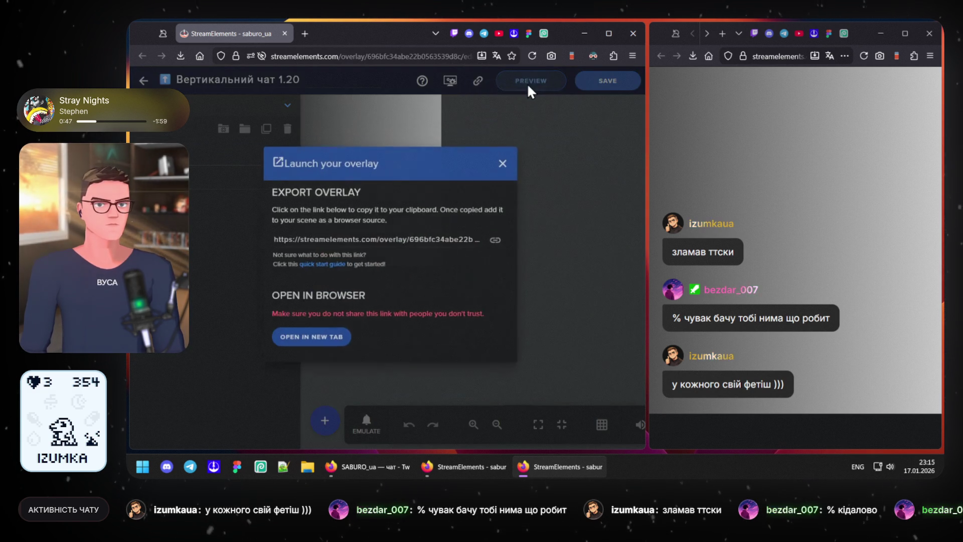
left_click(320, 343)
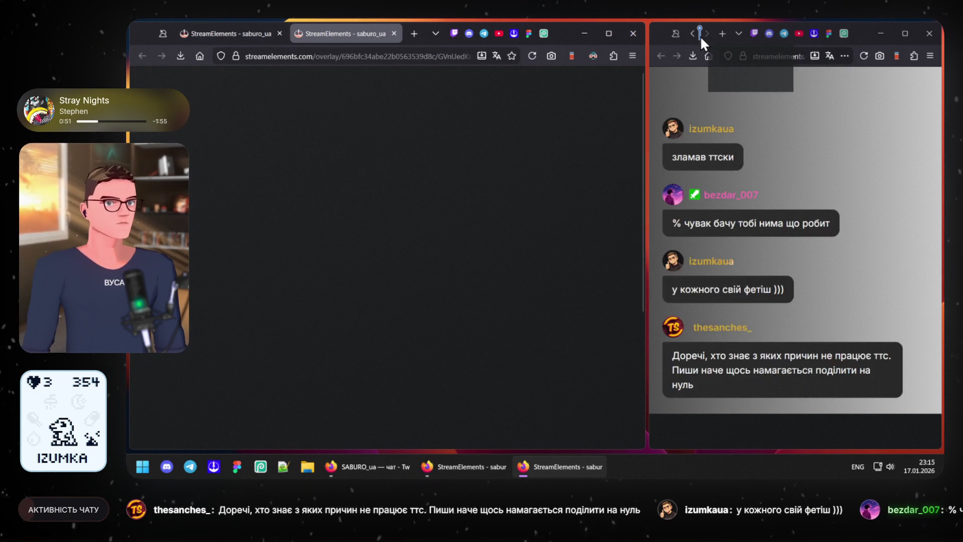
key("ctrl+w")
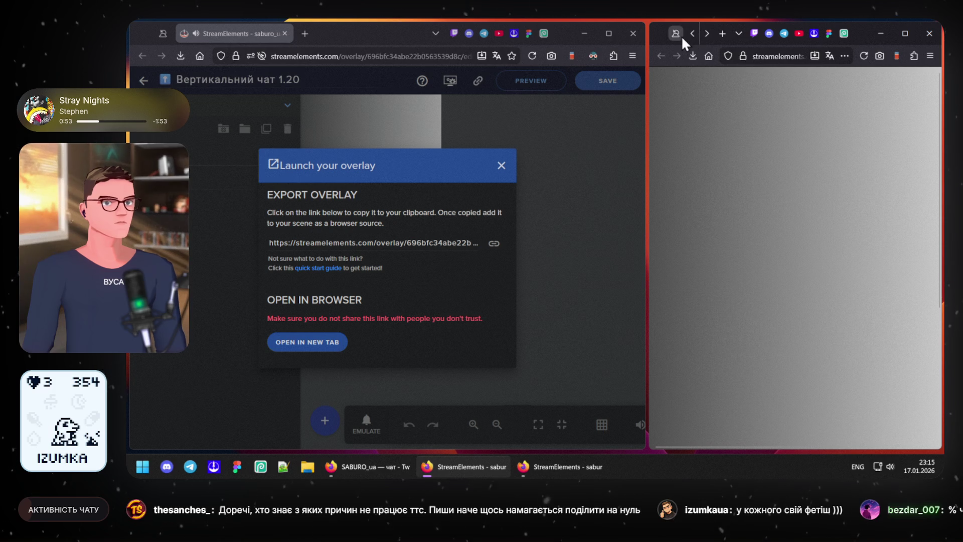
left_click(904, 34)
left_click(215, 31)
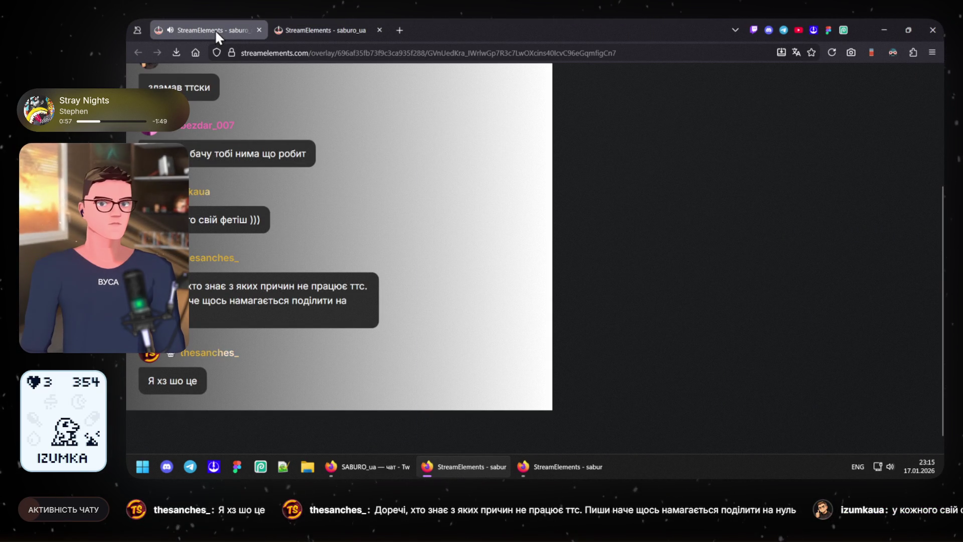
Step: Close the old 1.19 overlay tab and restore the overlay window to its smaller size
key("ctrl+w")
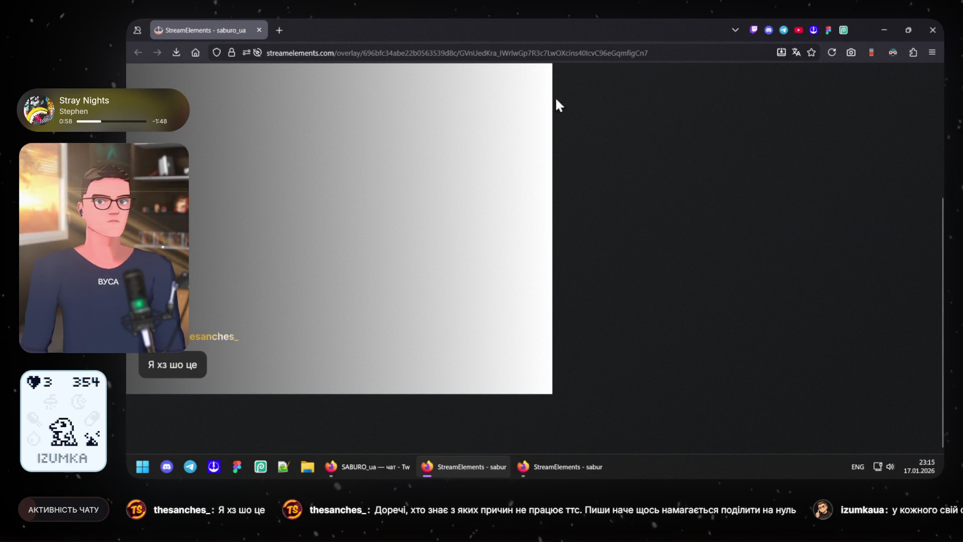
left_click(908, 29)
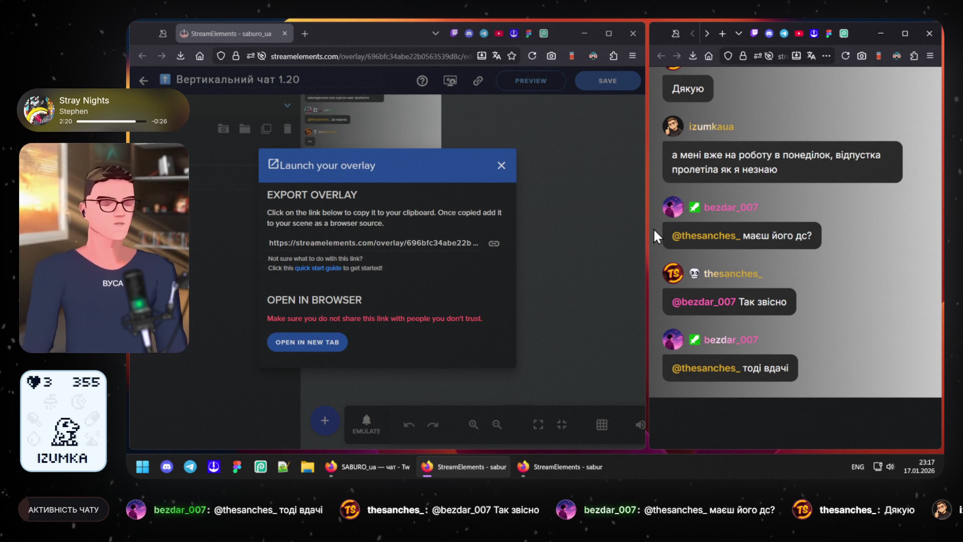
Step: Dismiss the launch dialog, zoom the canvas, and reach the vertical chat widget's settings
left_click(503, 165)
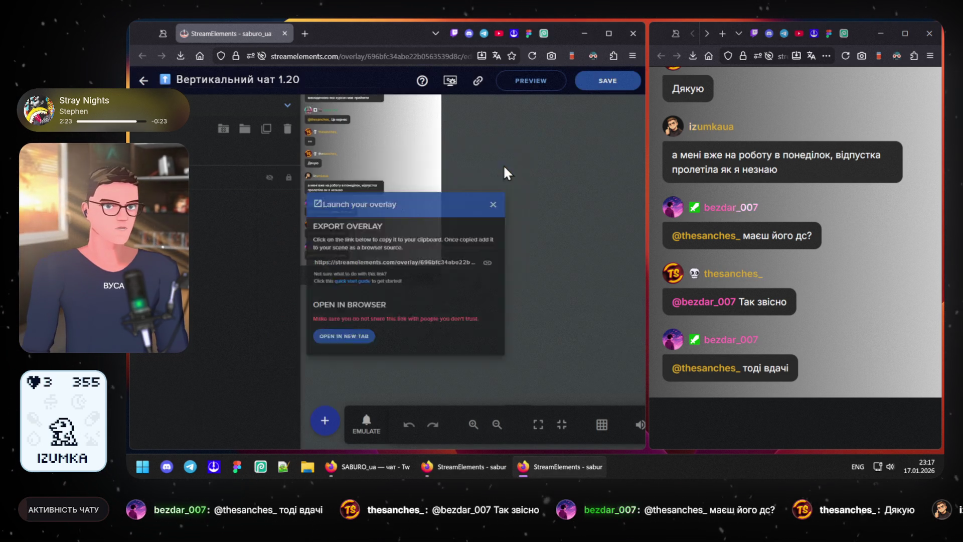
left_click(473, 424)
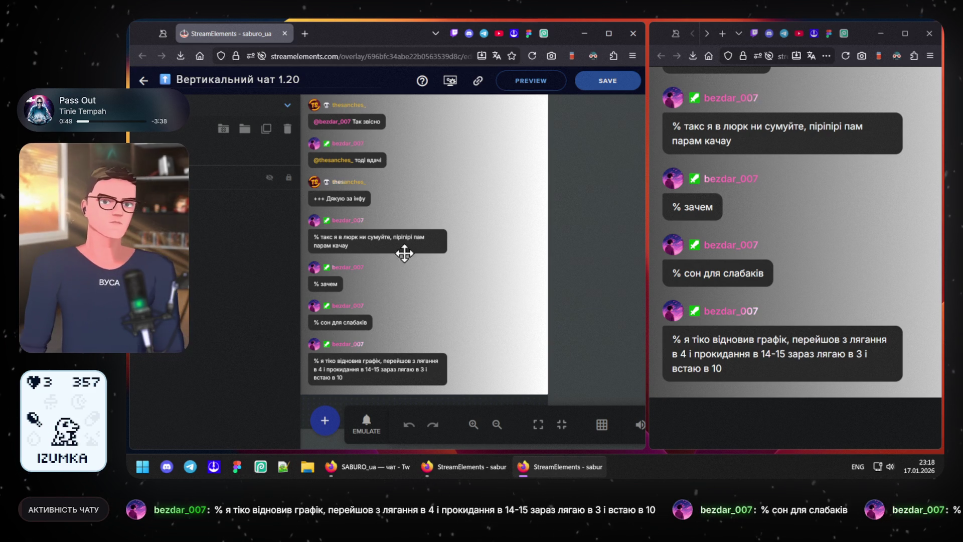
left_click(197, 153)
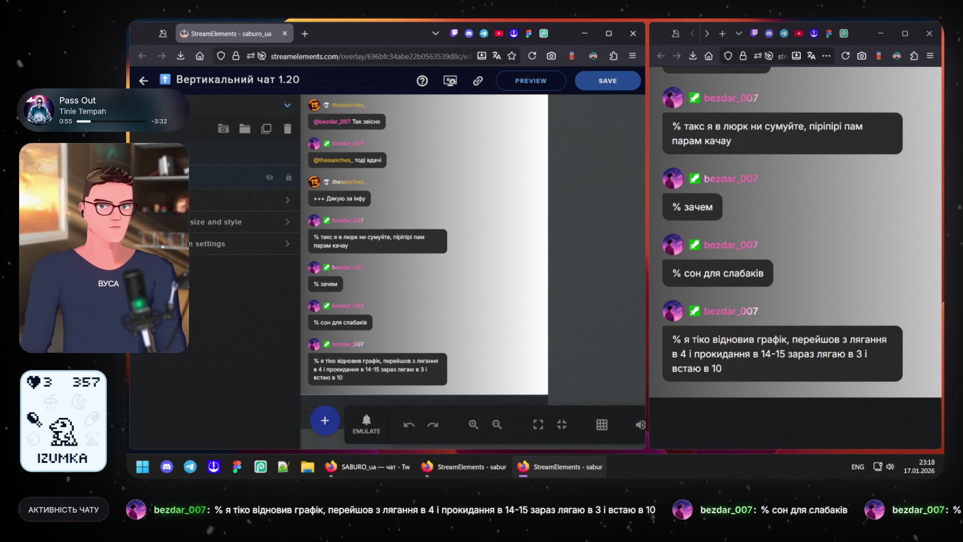
left_click(190, 201)
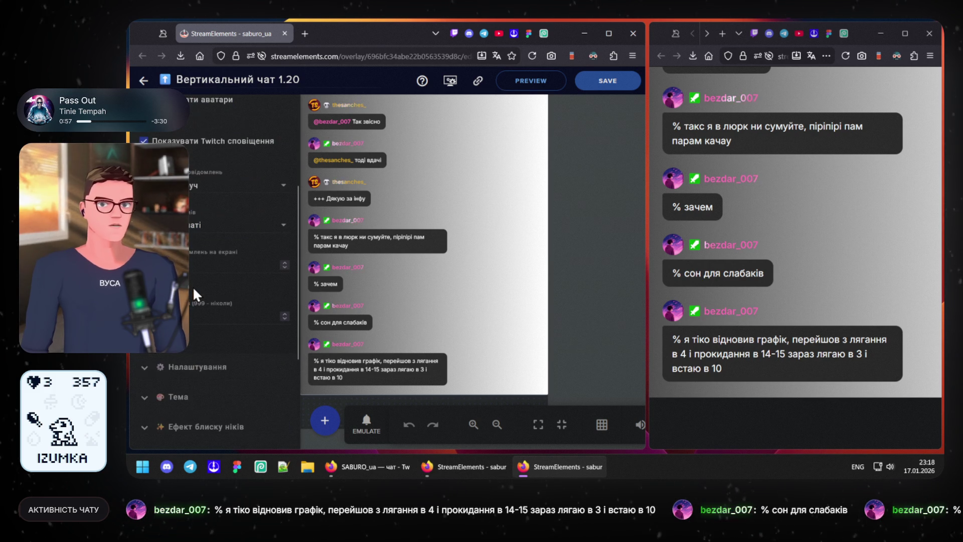
Step: Save the widget with the 'ролі (VIP/Mod/Sub)' message filter, then revert to the previous option and save again
left_click(192, 226)
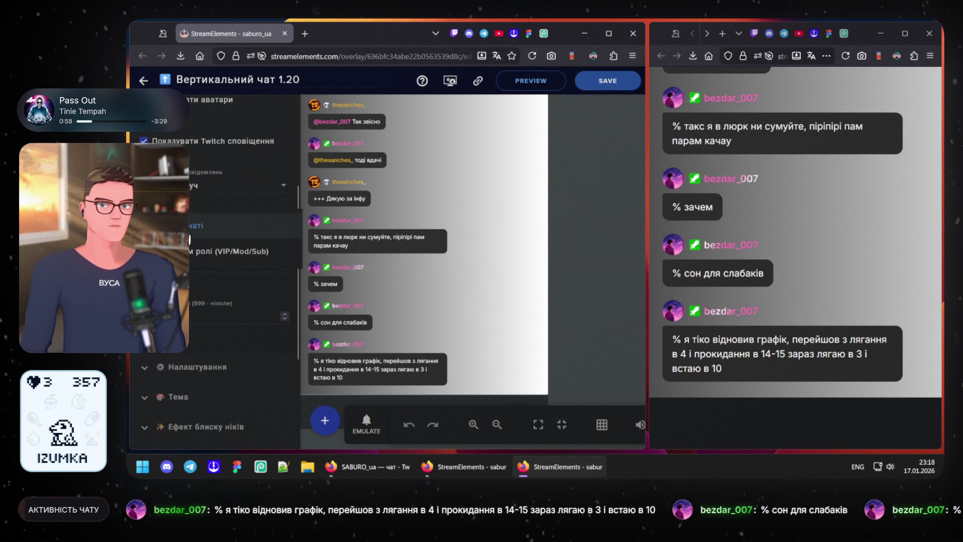
left_click(189, 254)
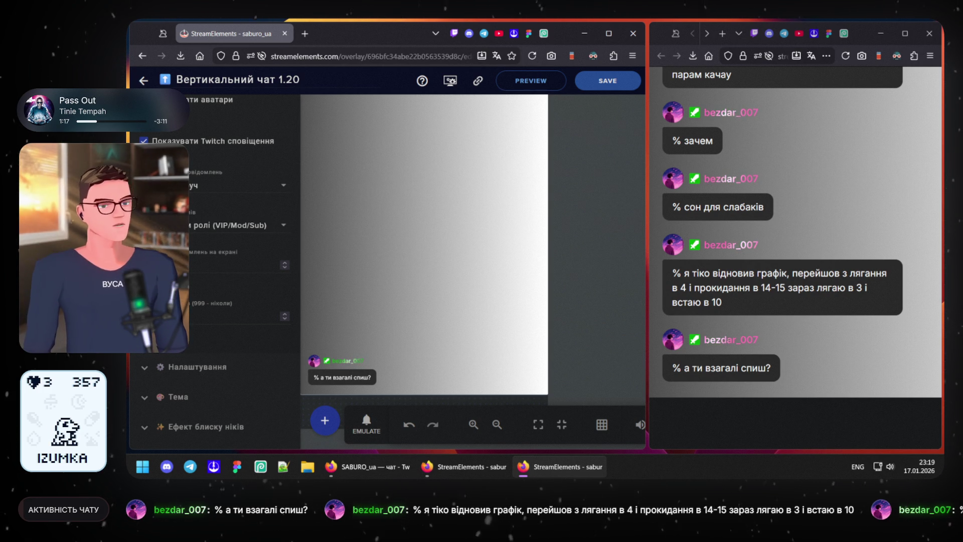
left_click(613, 83)
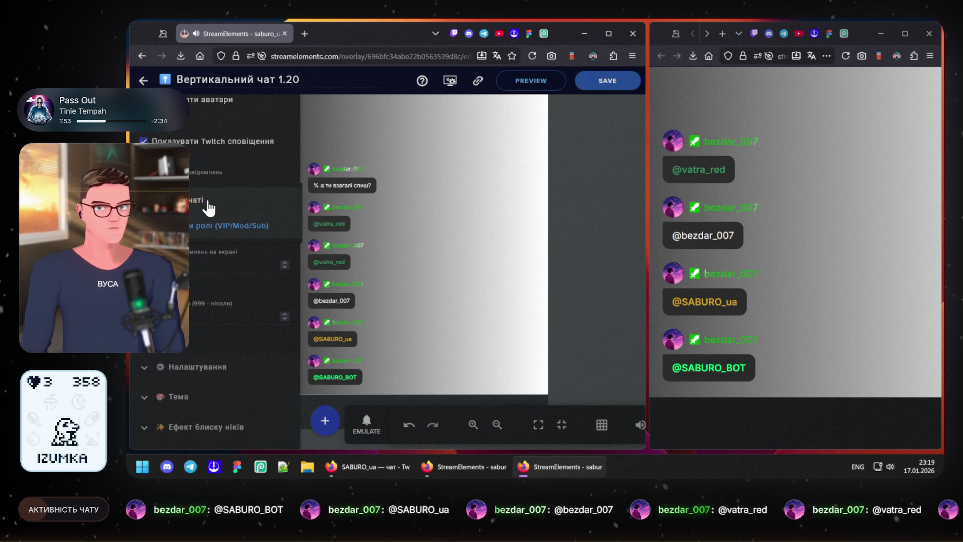
left_click(231, 196)
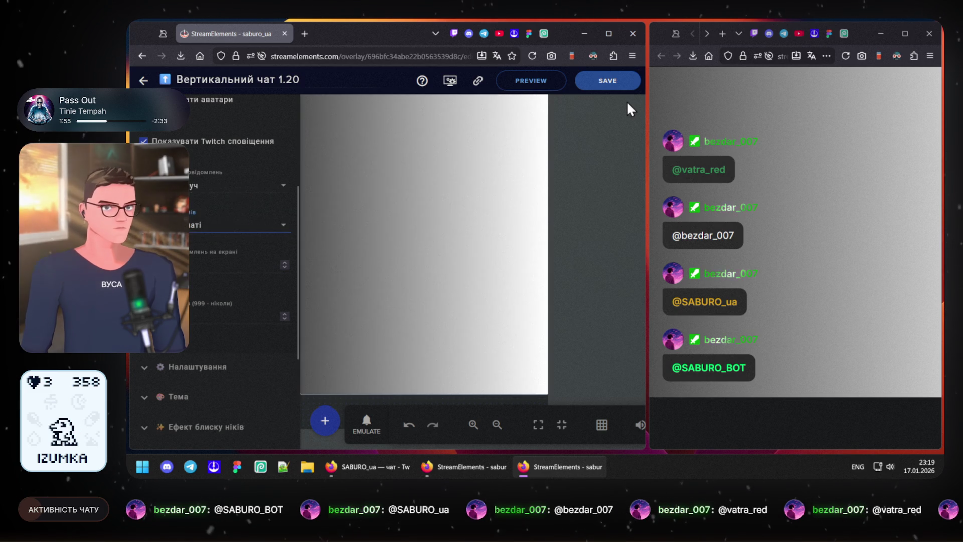
left_click(619, 89)
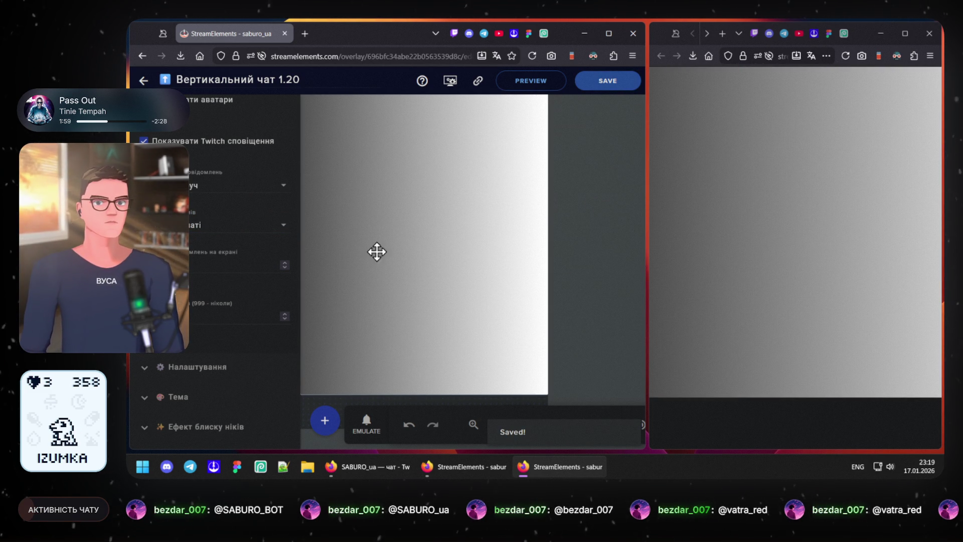
mouse_move(464, 467)
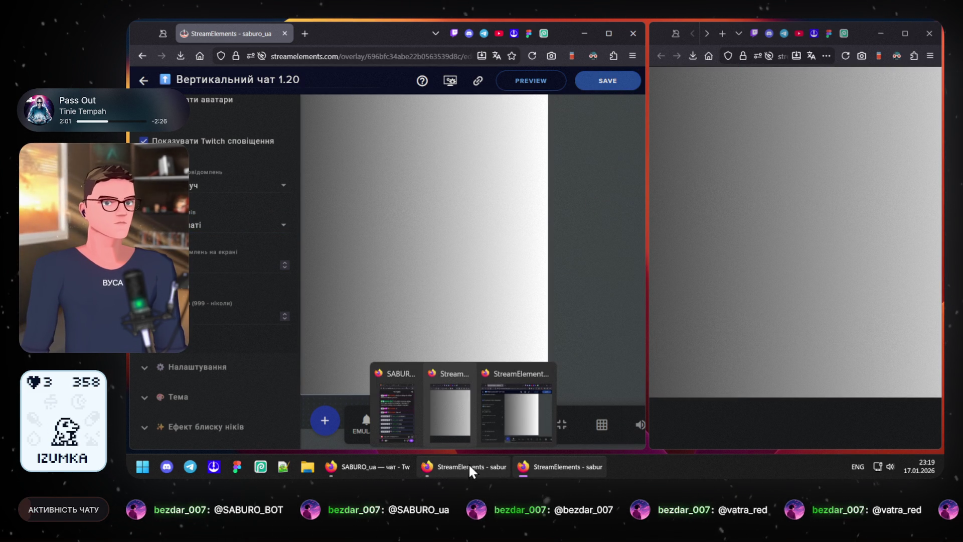
left_click(376, 466)
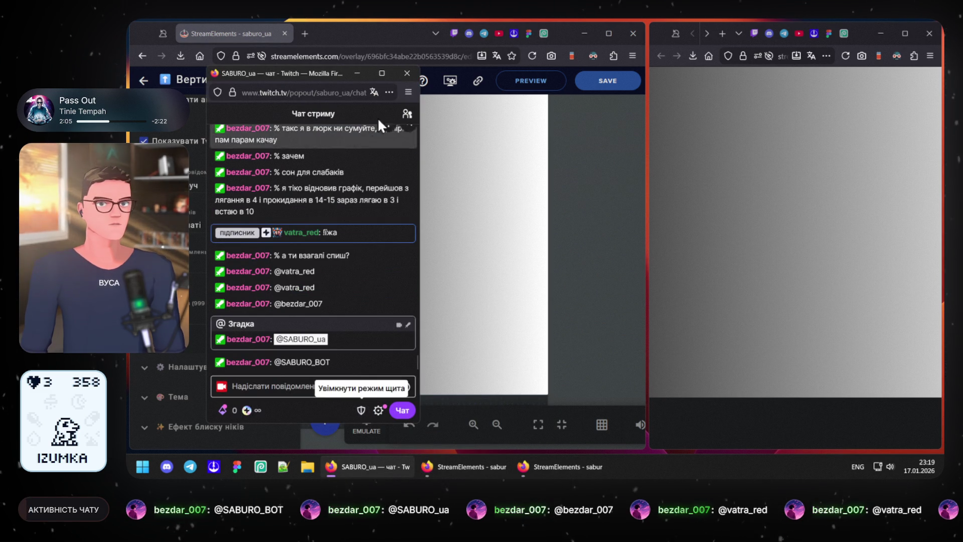
left_click(359, 73)
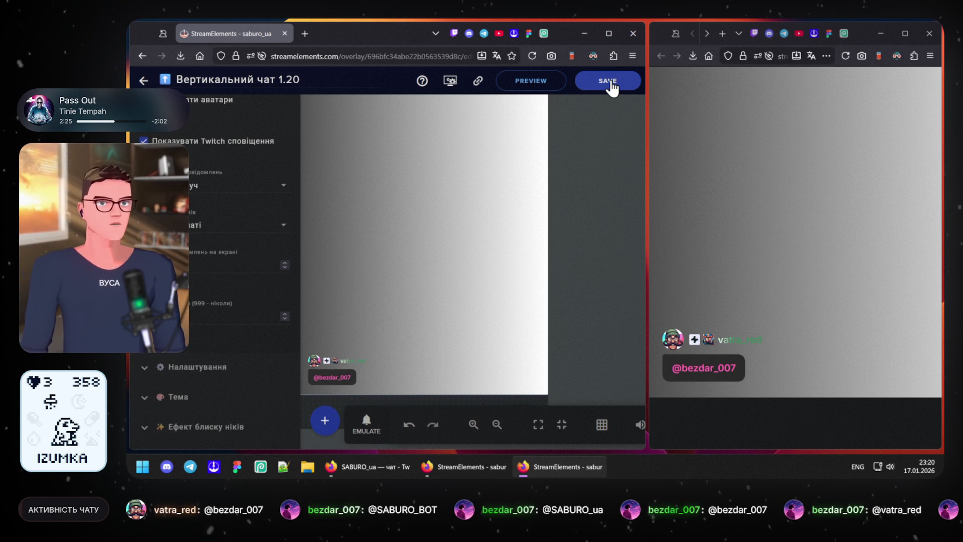
Step: Minimize both StreamElements windows, launch figma.com from the taskbar, then minimize it too
left_click(585, 34)
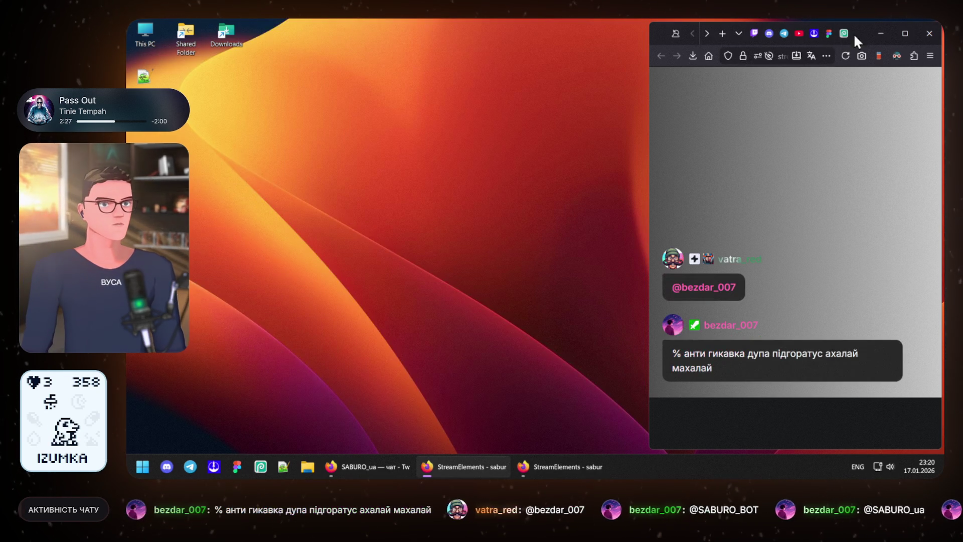
left_click(880, 34)
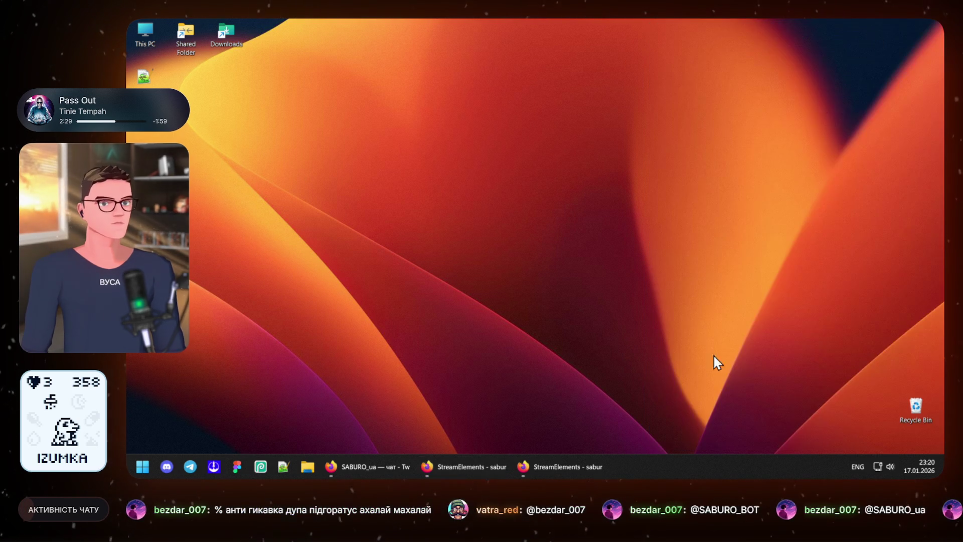
left_click(237, 466)
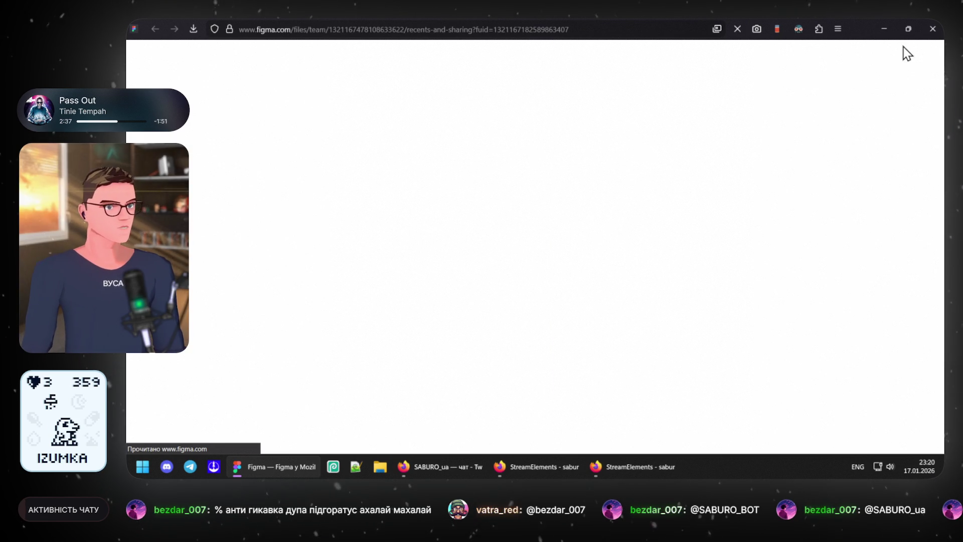
left_click(885, 29)
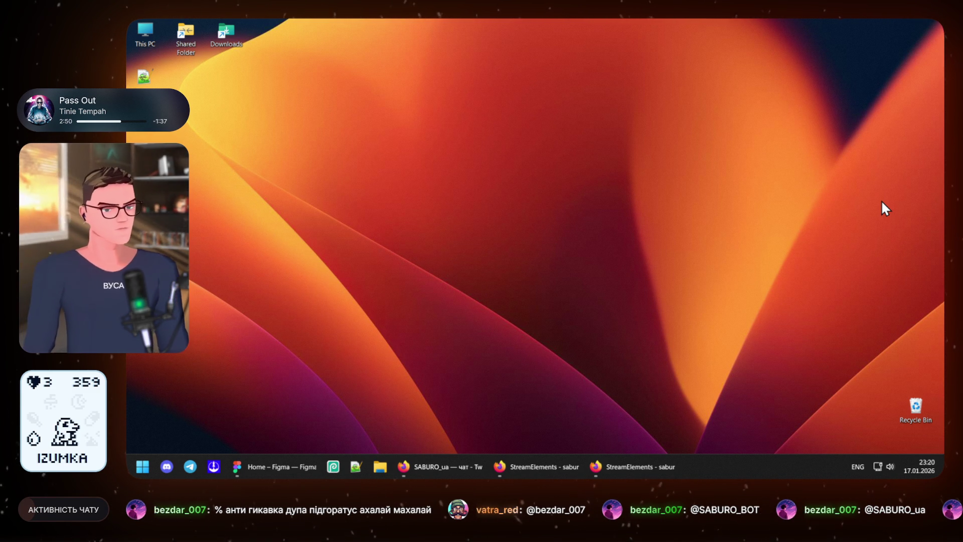
Step: Restore Figma, load the Project SABURO file, and switch to its second page of stream layouts
left_click(290, 466)
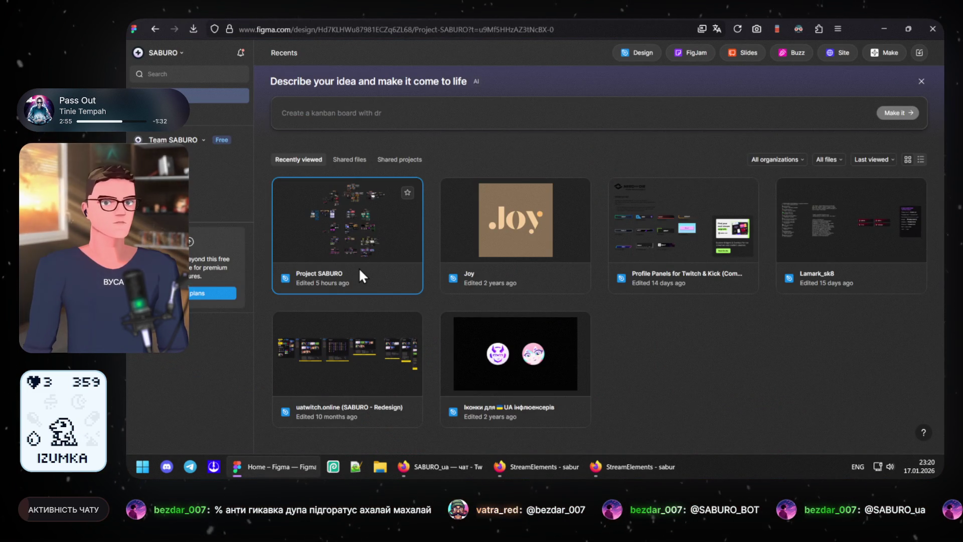
left_click(359, 268)
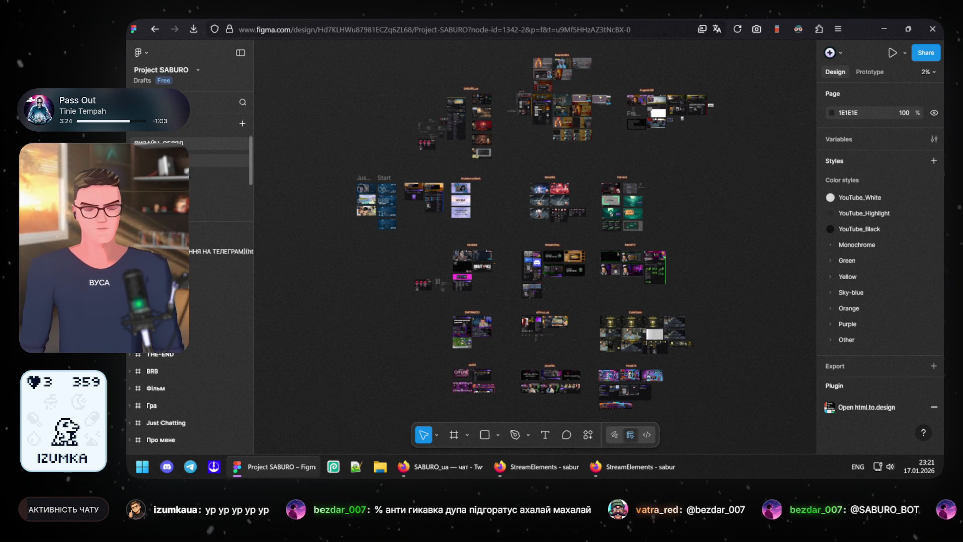
left_click(239, 178)
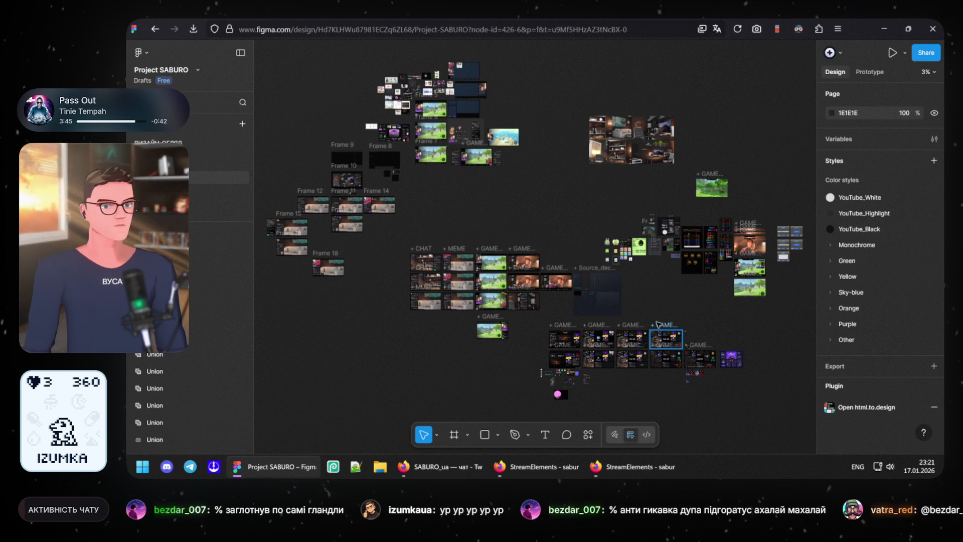
scroll(606, 391, "up", 3)
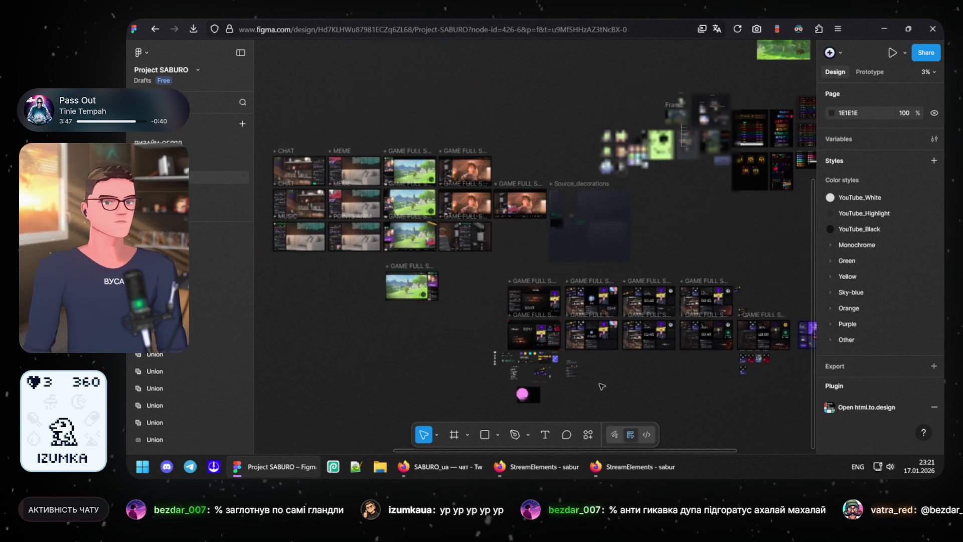
scroll(601, 387, "up", 2)
scroll(594, 376, "up", 3)
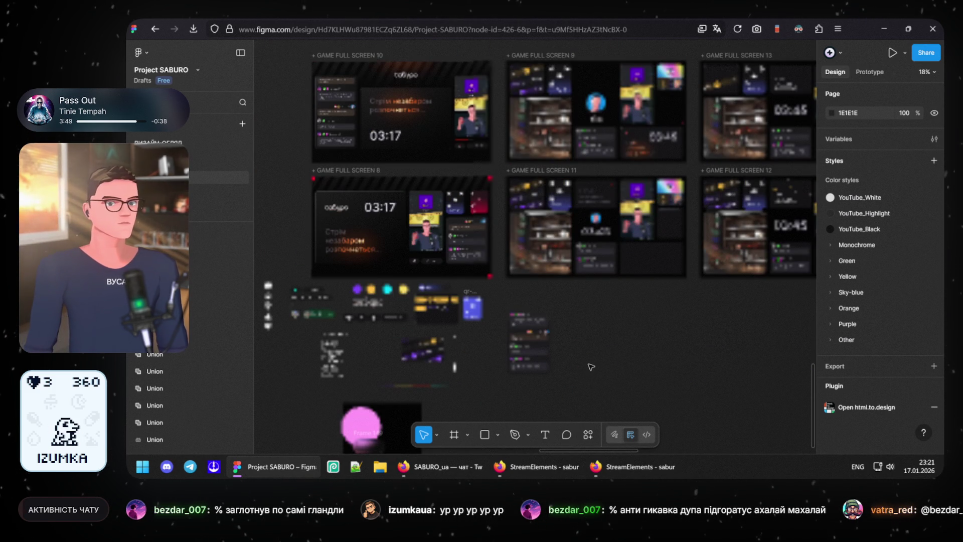
scroll(541, 360, "up", 2)
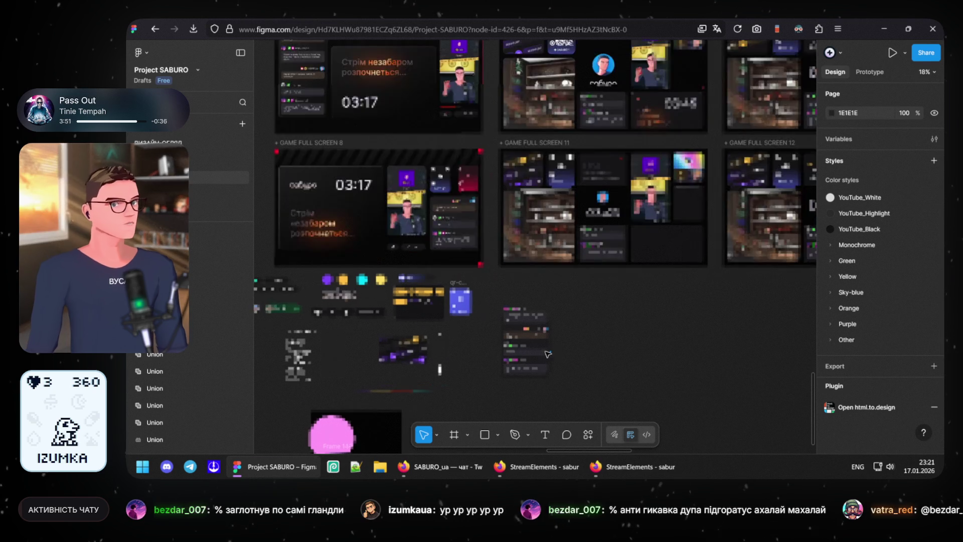
scroll(508, 358, "up", 3)
scroll(508, 357, "up", 3)
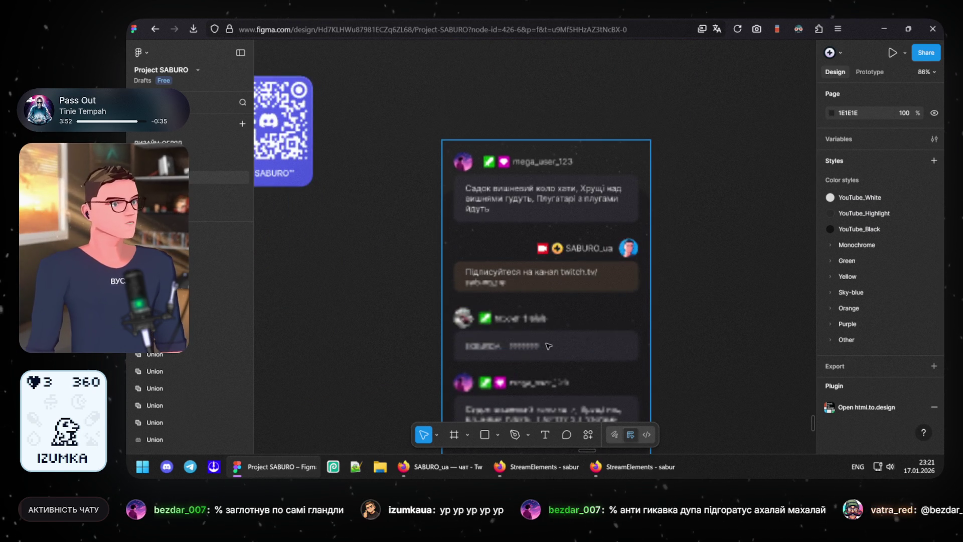
scroll(617, 286, "down", 3)
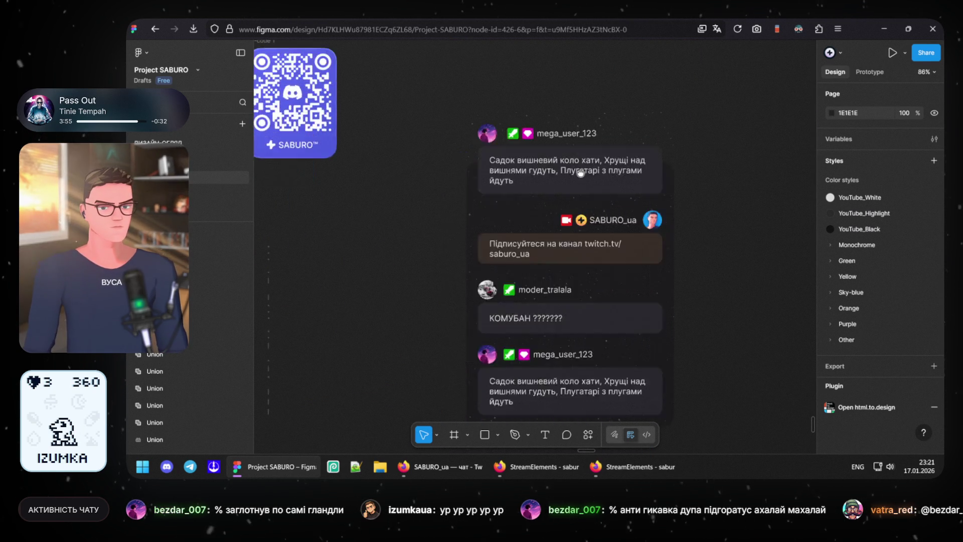
scroll(582, 258, "left", 4)
scroll(581, 258, "down", 2)
scroll(582, 258, "down", 2)
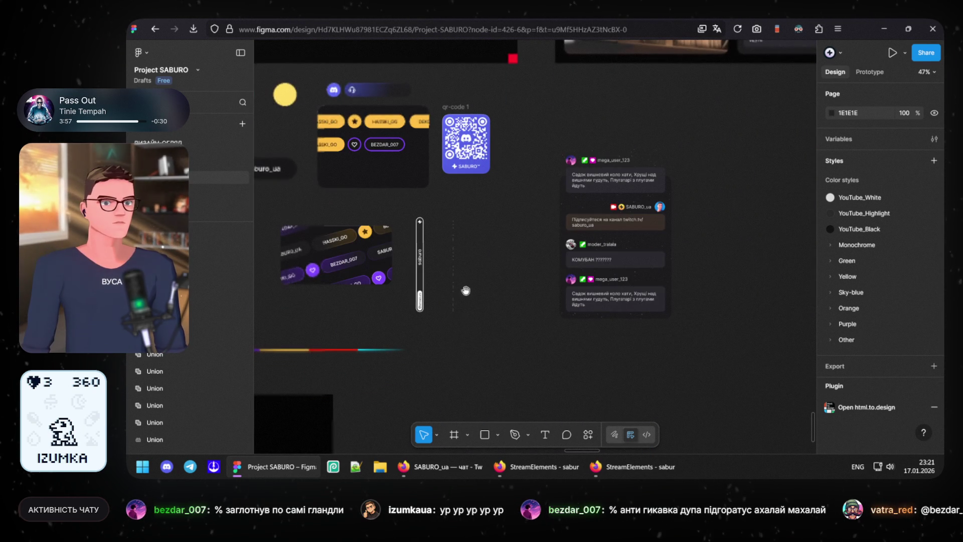
mouse_move(653, 294)
left_mouse_down()
mouse_move(772, 304)
mouse_move(381, 308)
mouse_move(529, 299)
left_mouse_up()
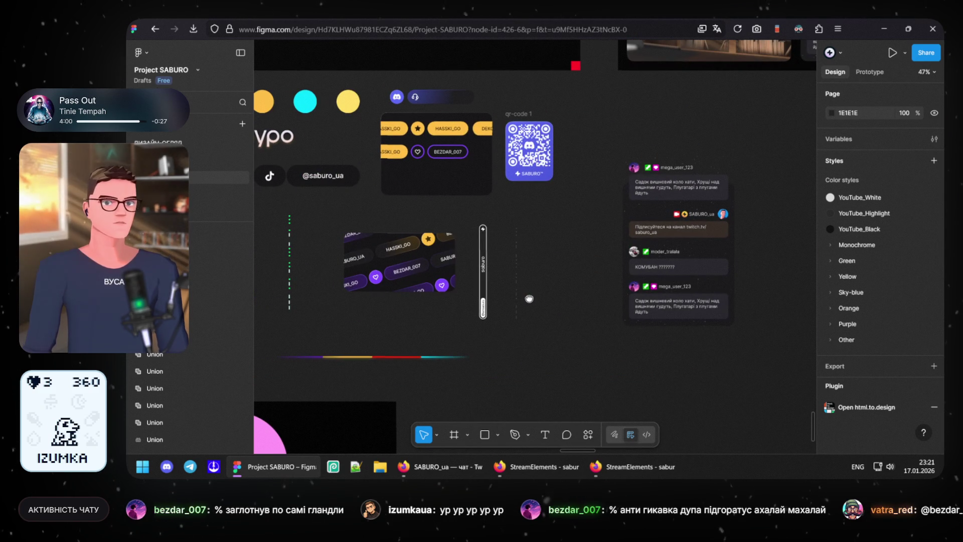
left_click(655, 267)
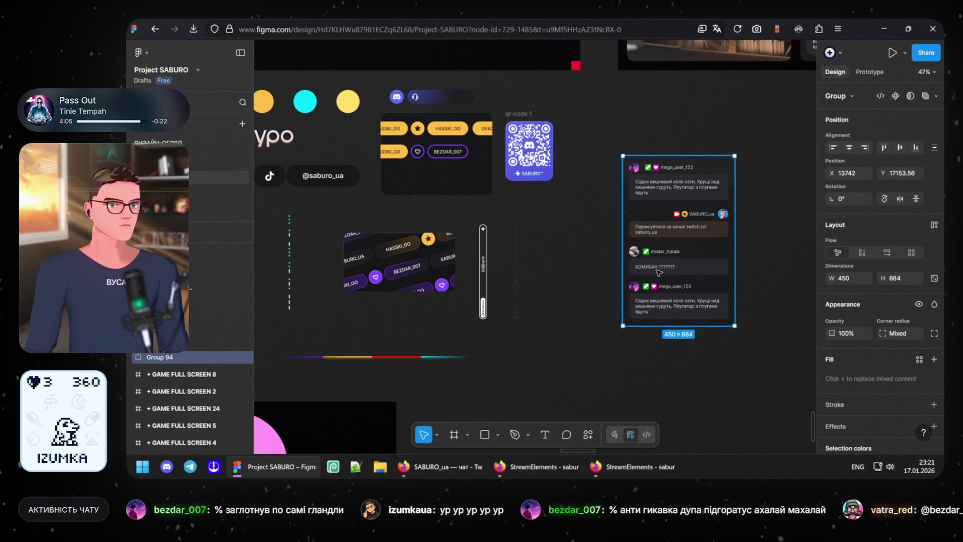
double_click(658, 267)
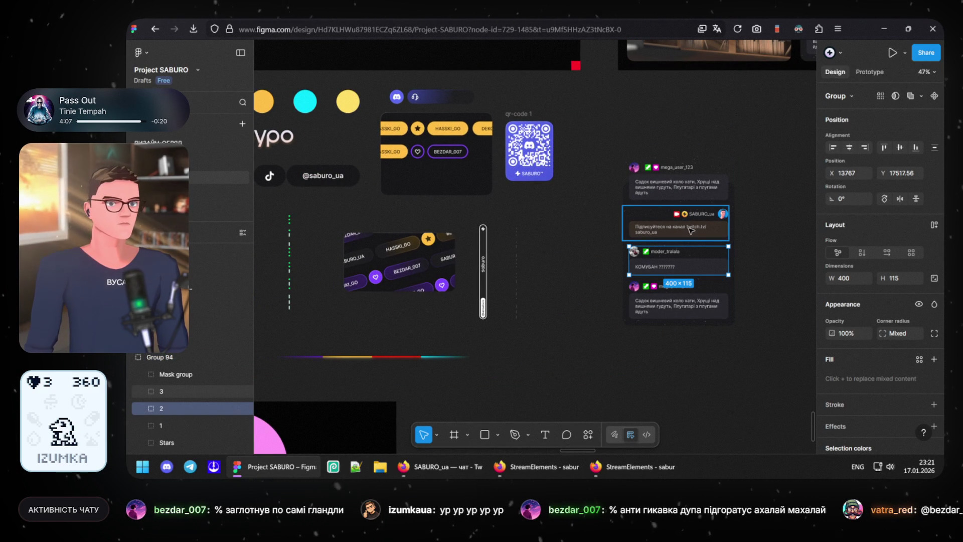
left_click(692, 231, "shift")
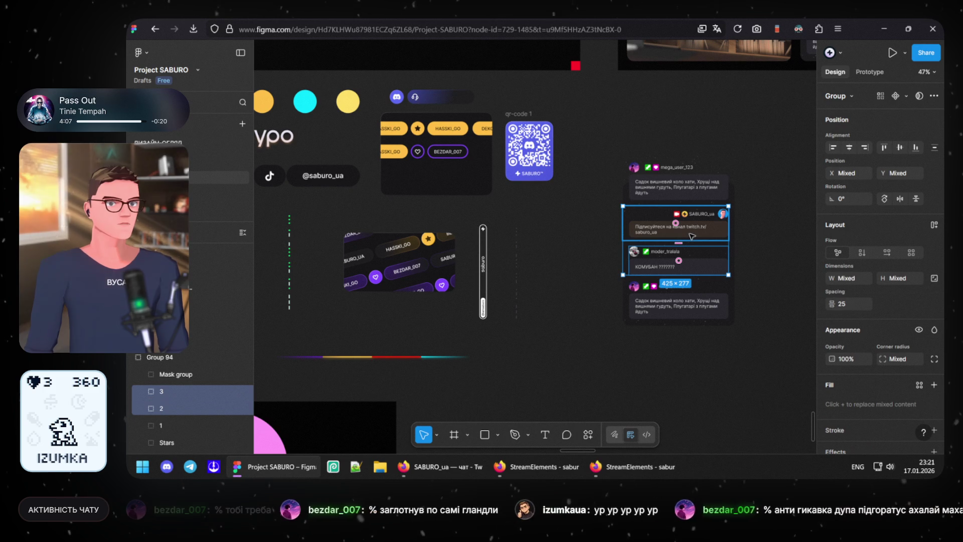
left_click(674, 311, "shift")
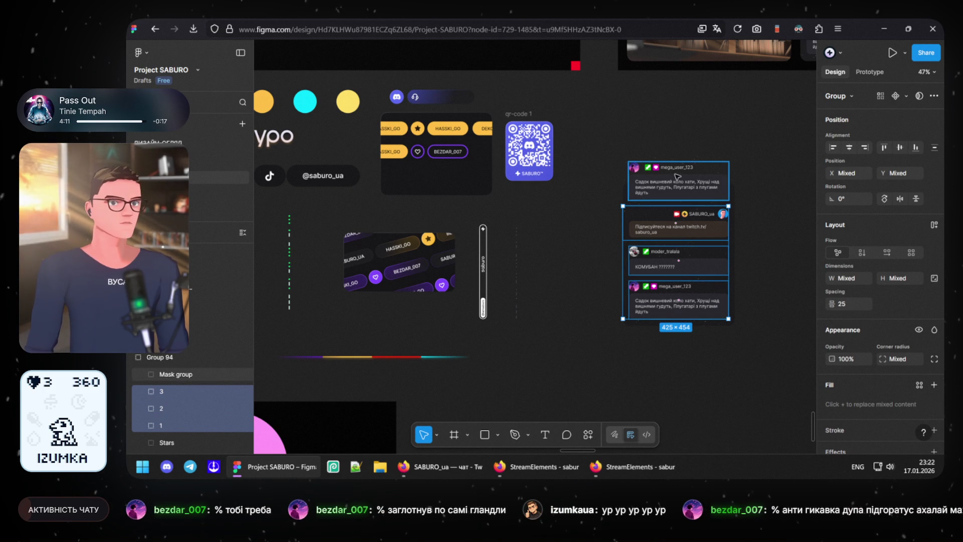
left_click(552, 239)
scroll(553, 240, "left", 5)
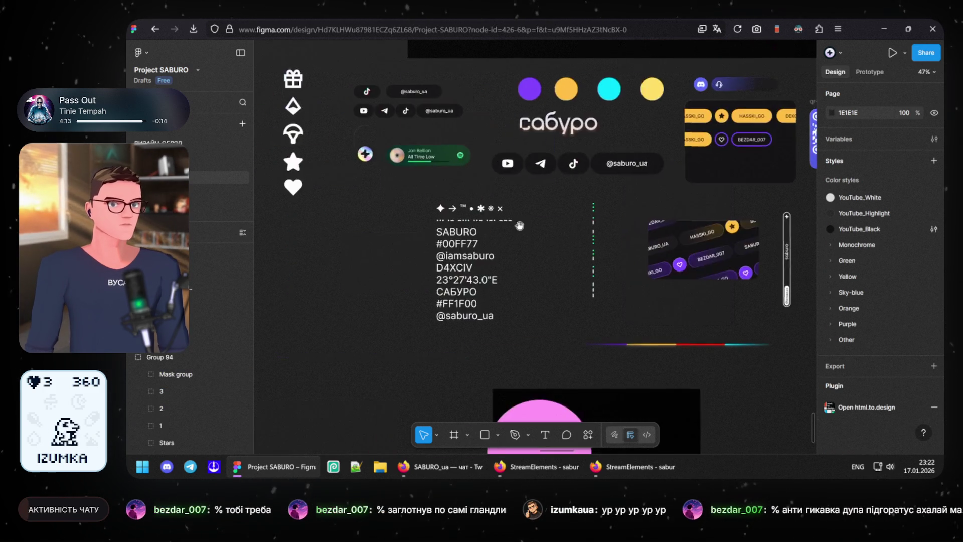
scroll(526, 203, "left", 5)
scroll(502, 173, "up", 2)
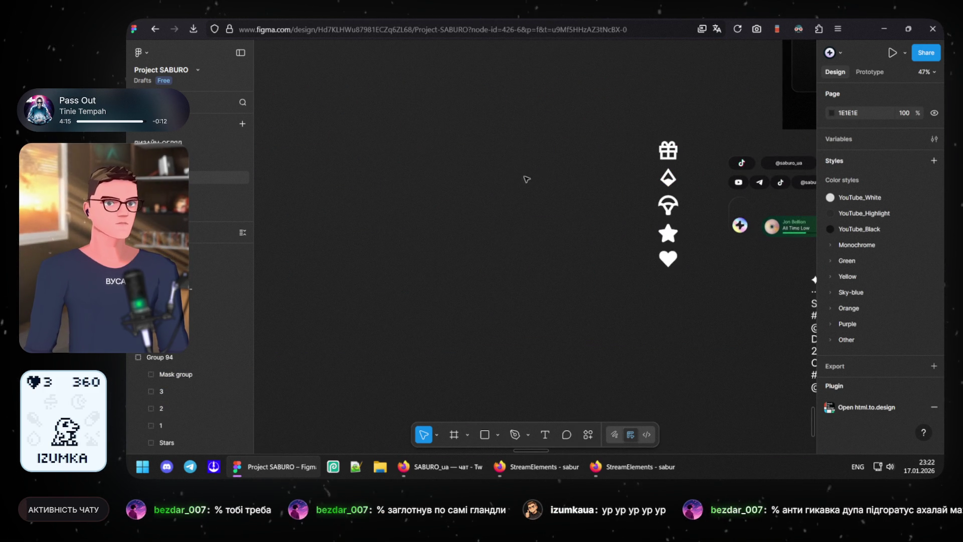
Step: Paste a copy of the chat cards, discard it, and pan over to Game Full Screen 23
key("ctrl+v")
mouse_move(526, 179)
left_mouse_down()
mouse_move(493, 136)
mouse_move(486, 153)
left_mouse_up()
scroll(408, 192, "up", 3)
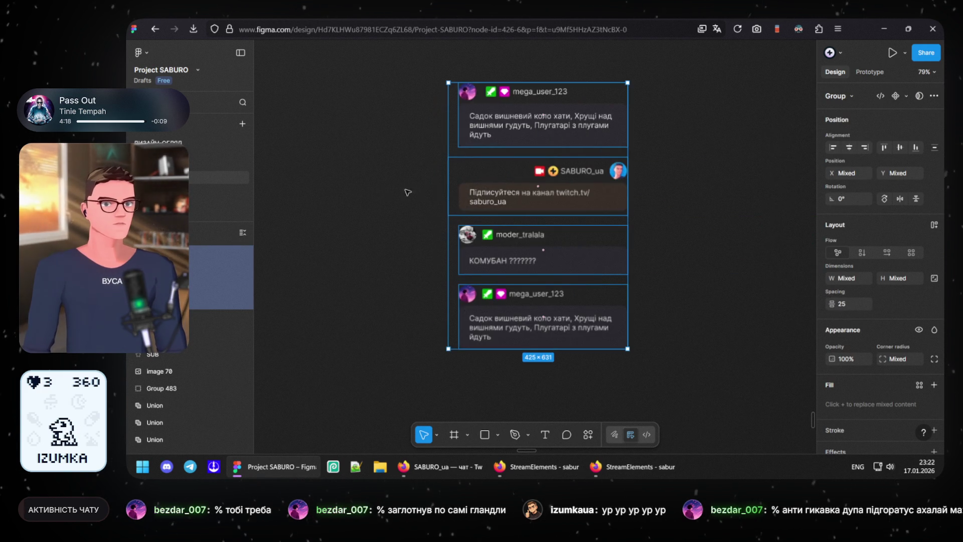
scroll(408, 193, "down", 3)
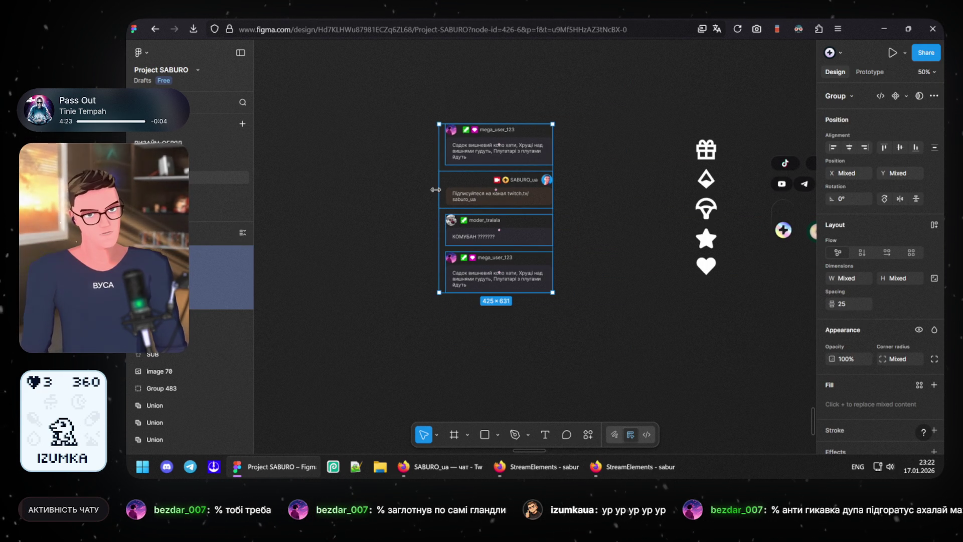
key("Delete")
scroll(527, 181, "down", 5)
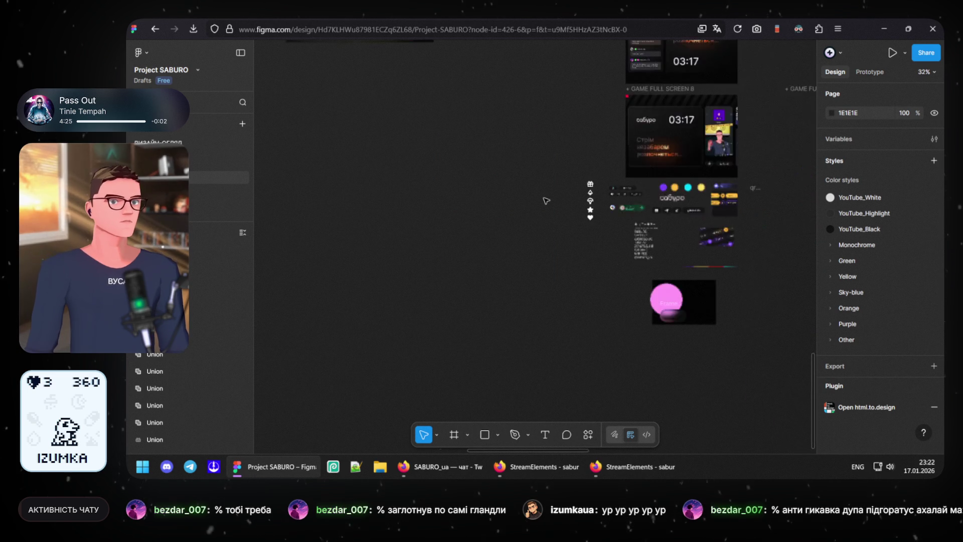
scroll(546, 201, "down", 2)
scroll(553, 211, "down", 2)
scroll(561, 220, "down", 2)
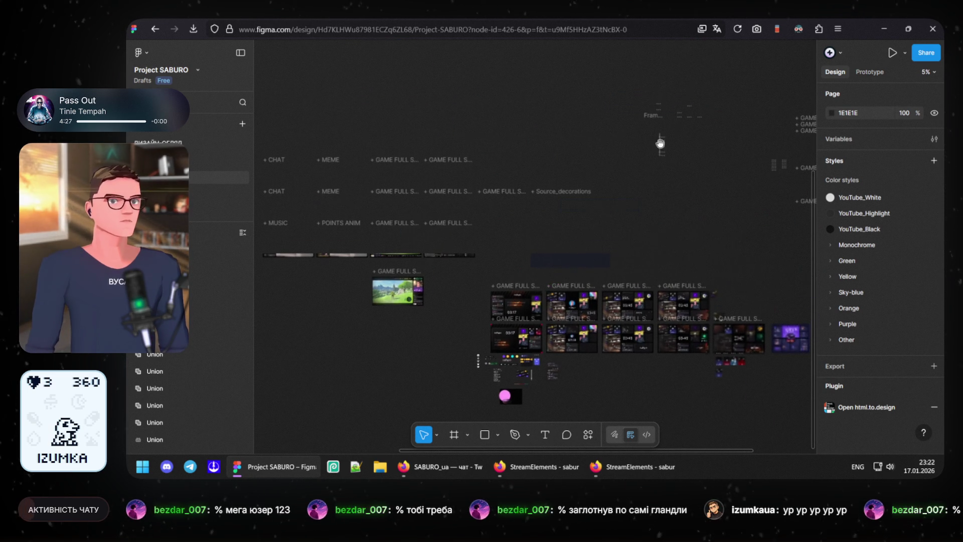
scroll(570, 230, "down", 2)
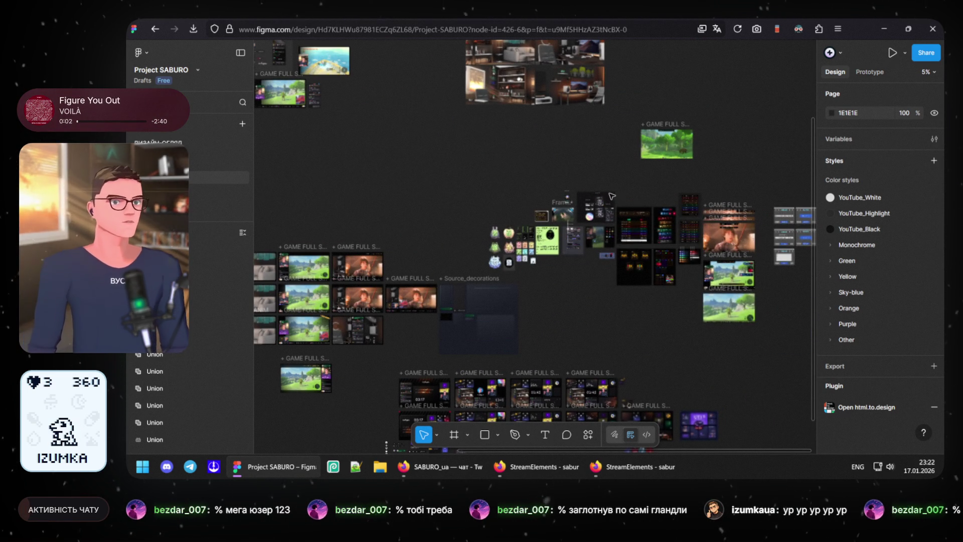
left_click_drag(713, 229, 576, 234)
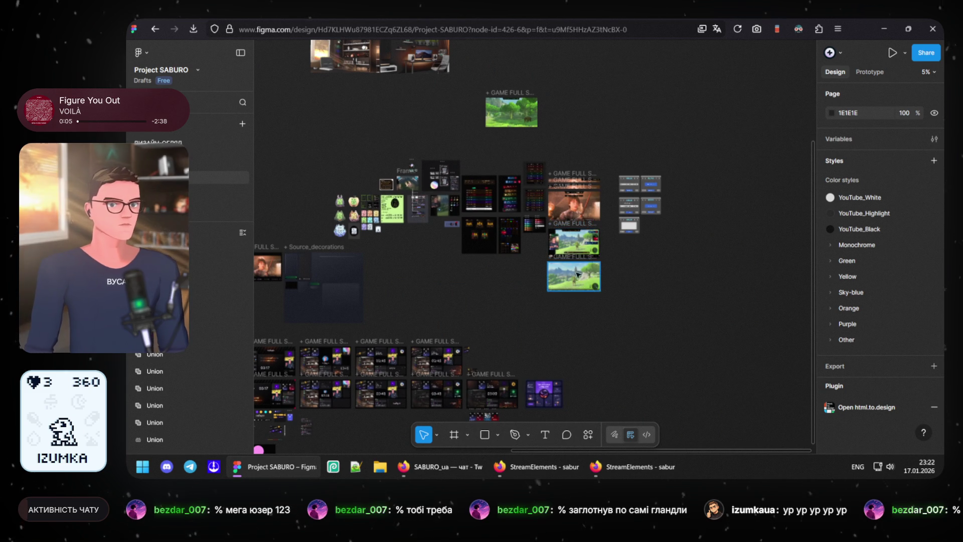
scroll(579, 268, "up", 2)
scroll(580, 270, "up", 2)
scroll(589, 277, "up", 2)
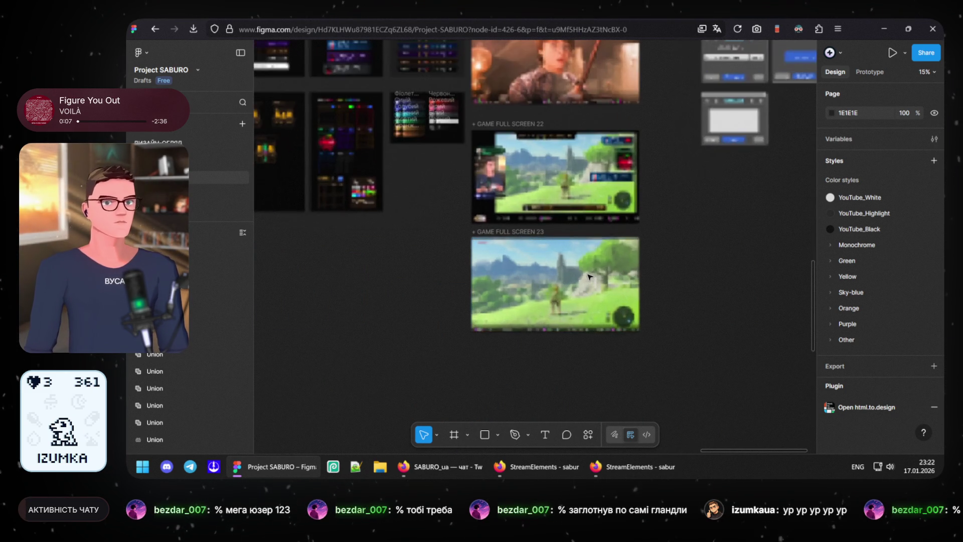
scroll(582, 278, "up", 3)
scroll(581, 277, "up", 2)
mouse_move(582, 278)
left_mouse_down()
mouse_move(638, 235)
mouse_move(543, 285)
left_mouse_up()
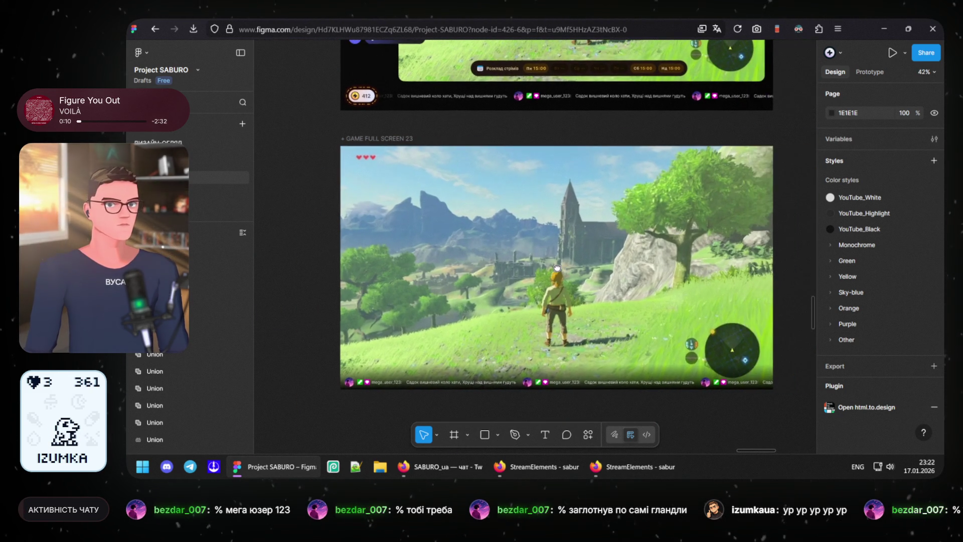
scroll(544, 285, "up", 1)
Step: Delete the bottom chat ticker group and paste a gradient rectangle along the frame bottom
left_click(520, 389)
key("Delete")
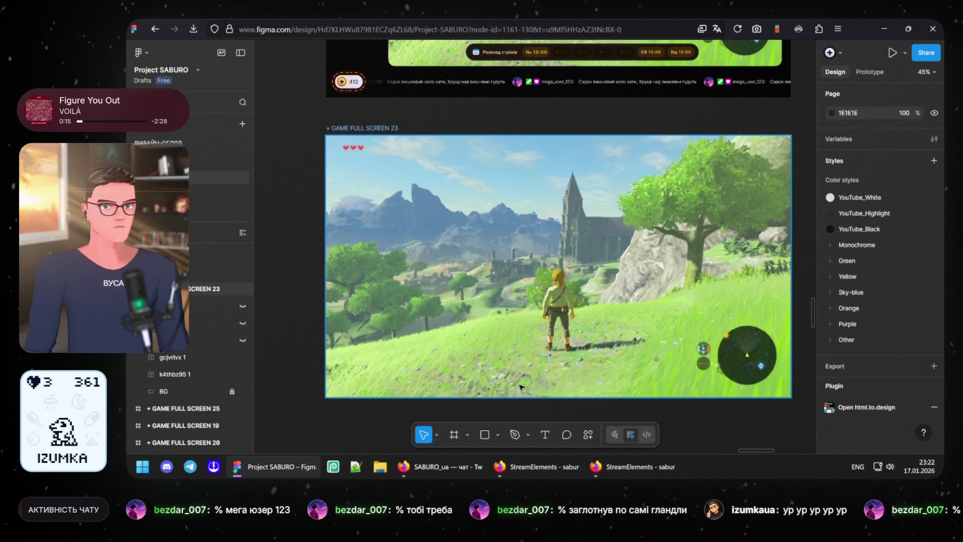
key("ctrl+v")
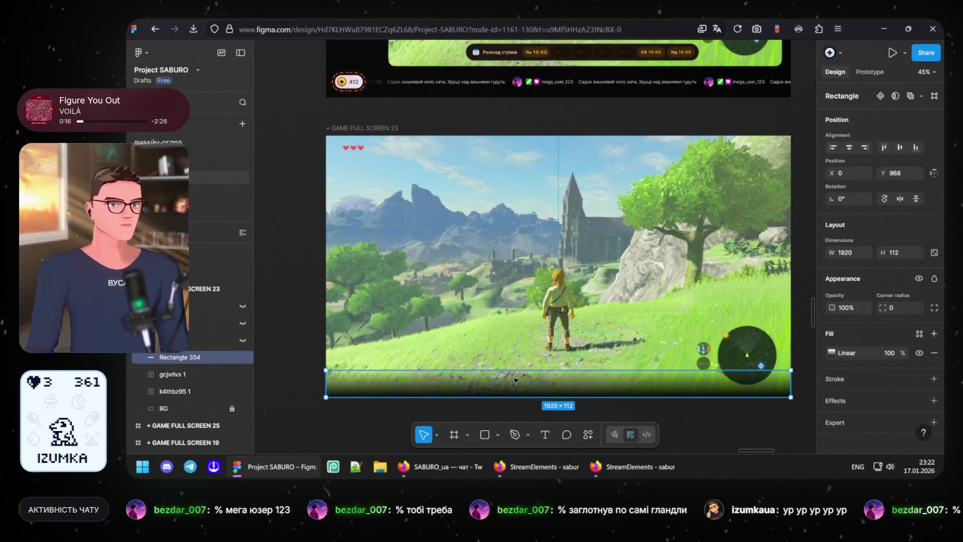
Step: Rotate the gradient -90° and resize it to cover the left part of the scene top to bottom
left_click_drag(499, 370, 488, 240)
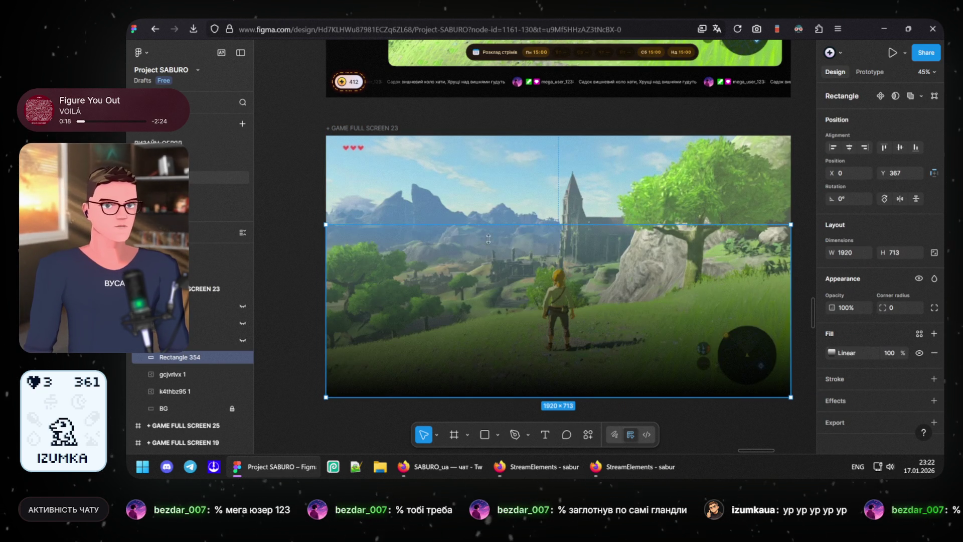
left_click_drag(331, 213, 622, 234)
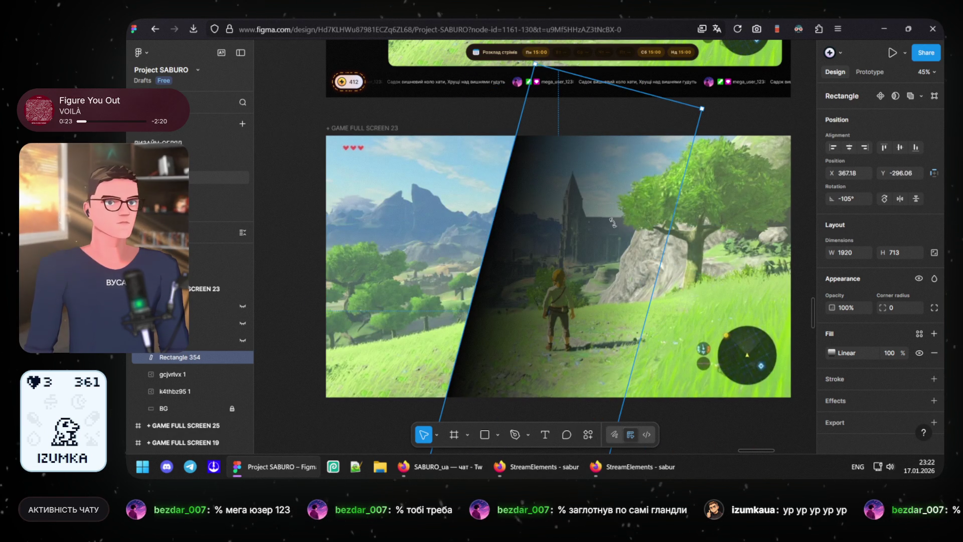
mouse_move(605, 222)
left_mouse_down()
mouse_move(564, 209)
mouse_move(589, 205)
left_mouse_up()
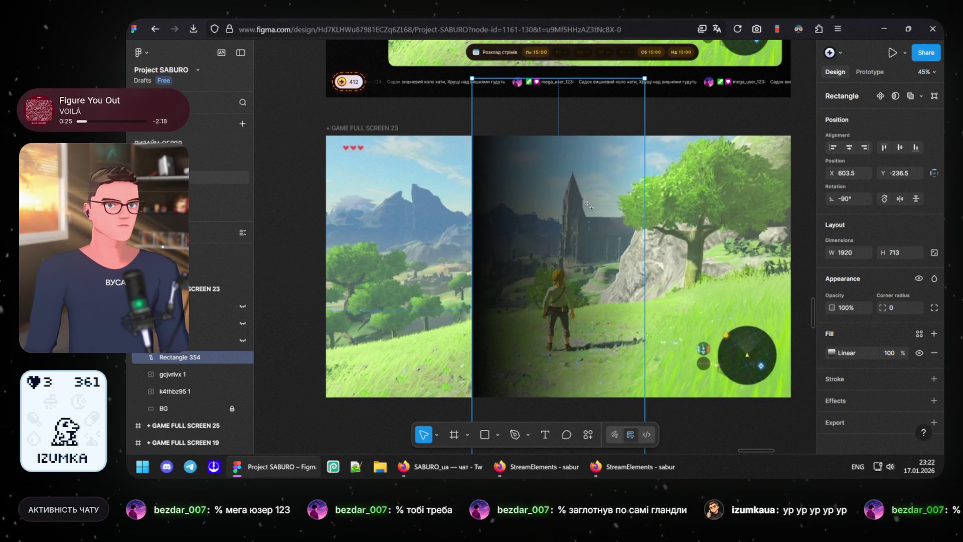
left_click_drag(419, 231, 324, 232)
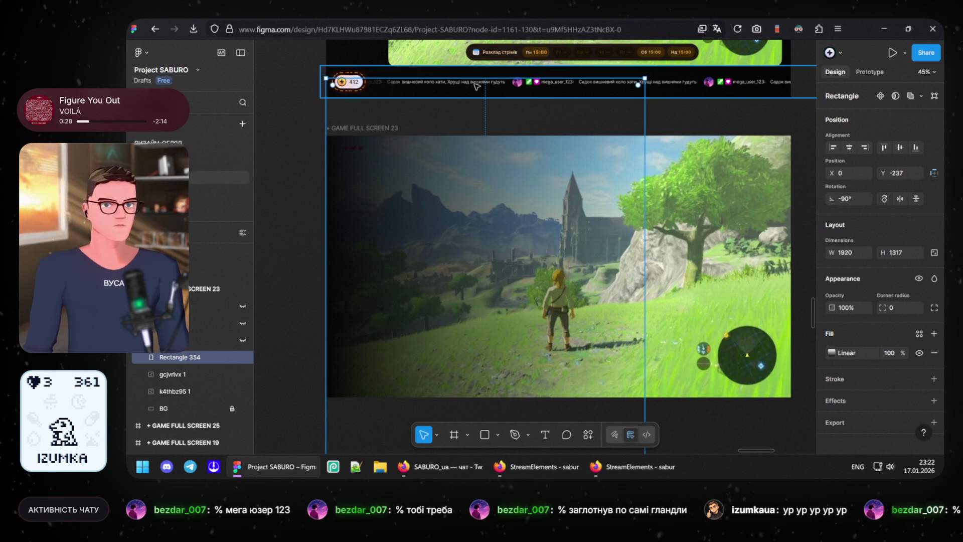
left_click_drag(475, 77, 464, 128)
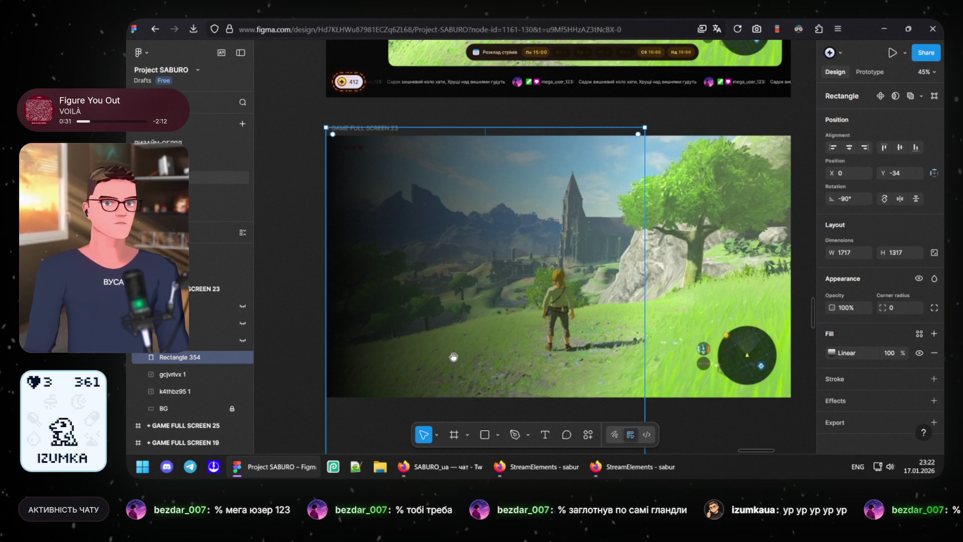
left_click_drag(454, 355, 492, 221)
left_click_drag(524, 405, 529, 266)
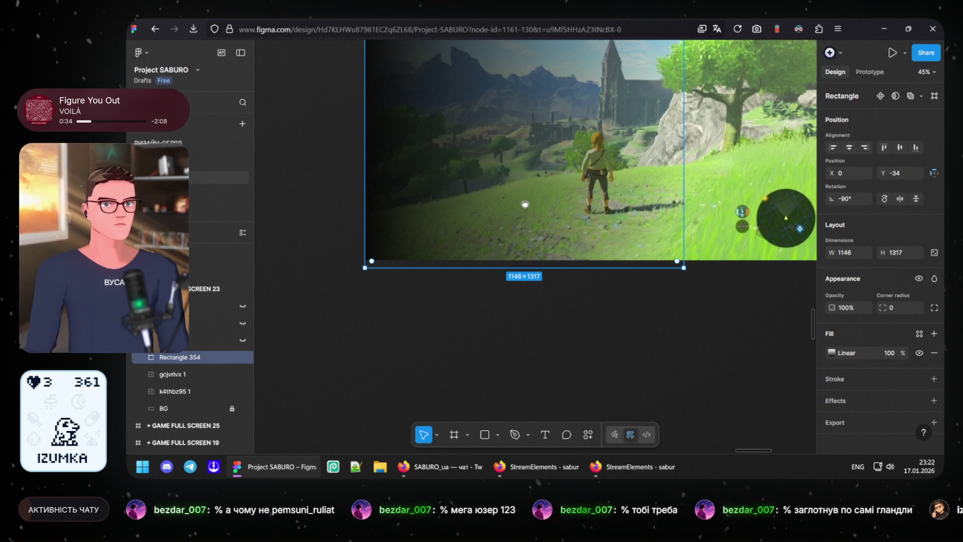
left_click_drag(525, 204, 538, 354)
key("Escape")
Step: Set Rectangle 354's opacity to 67% and begin locking the background image layers
left_click(441, 239)
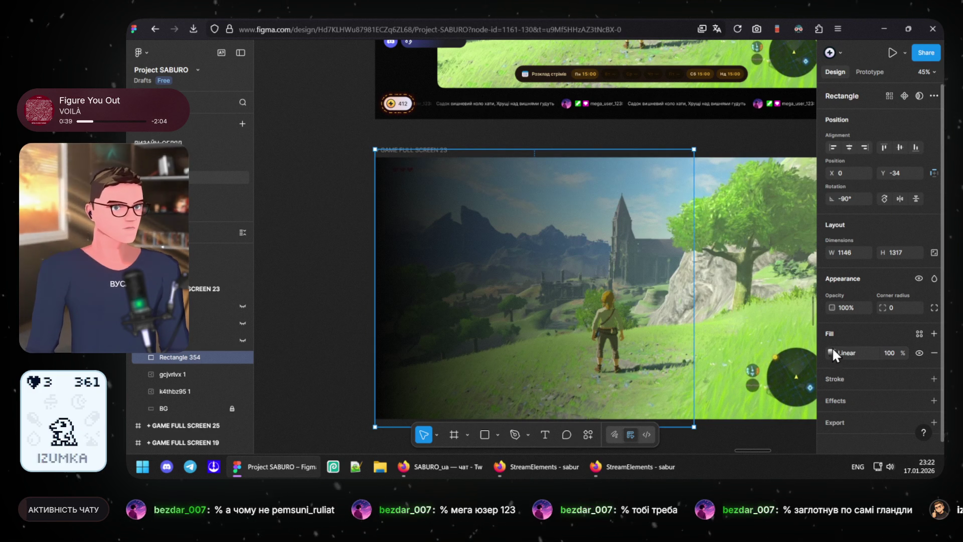
left_click(835, 307)
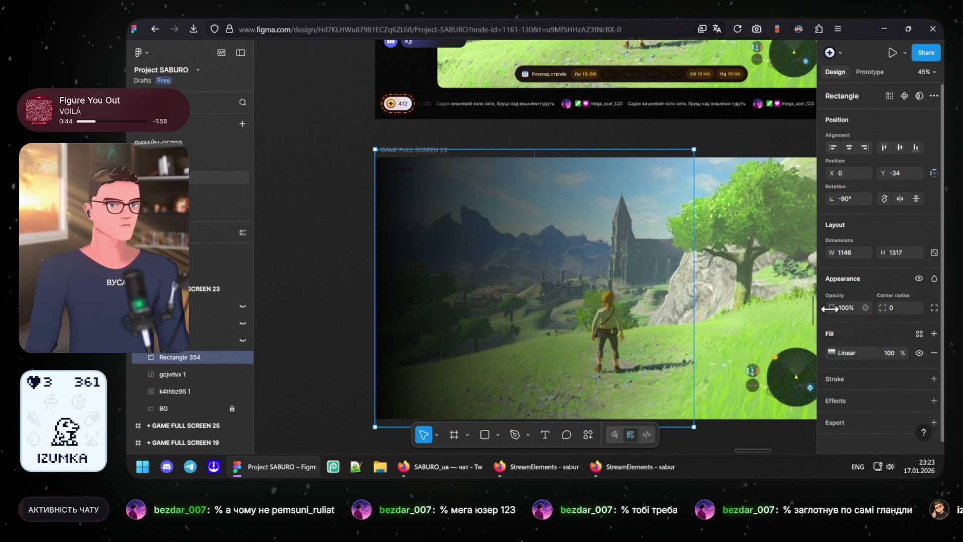
left_click(832, 307)
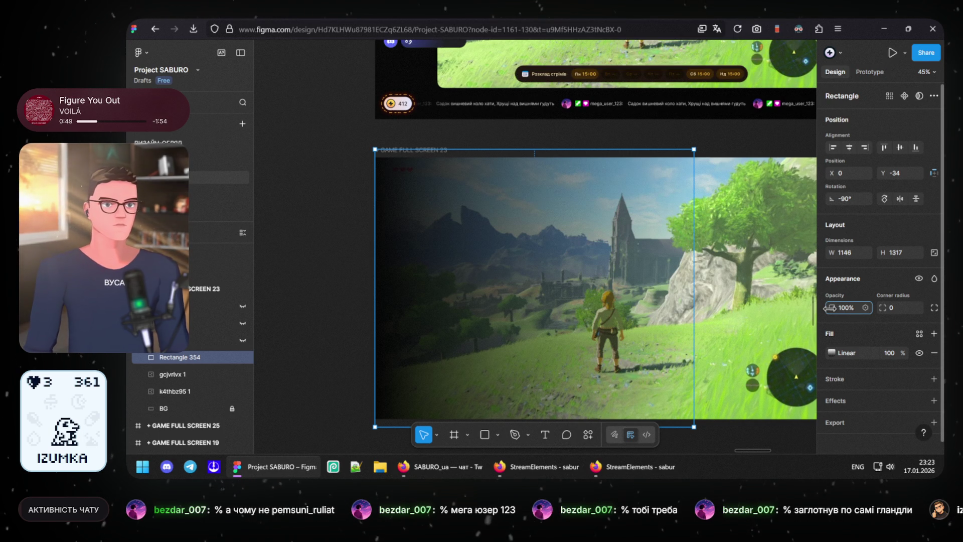
left_click_drag(832, 307, 871, 323)
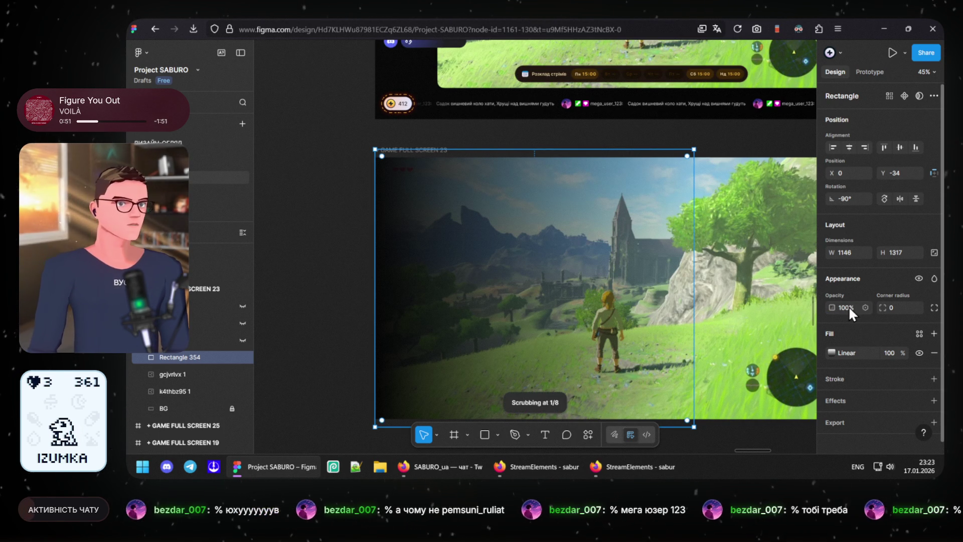
type("90")
key("Return")
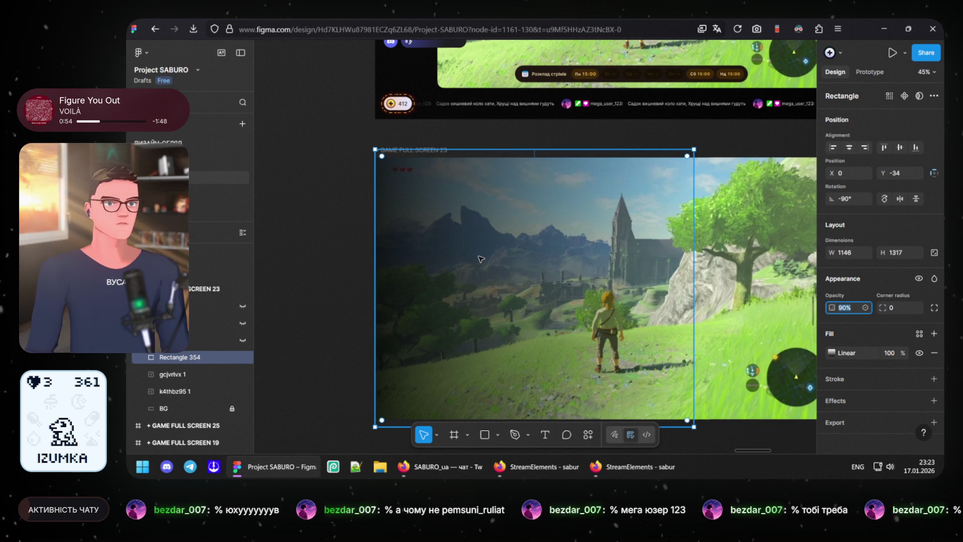
key("Down")
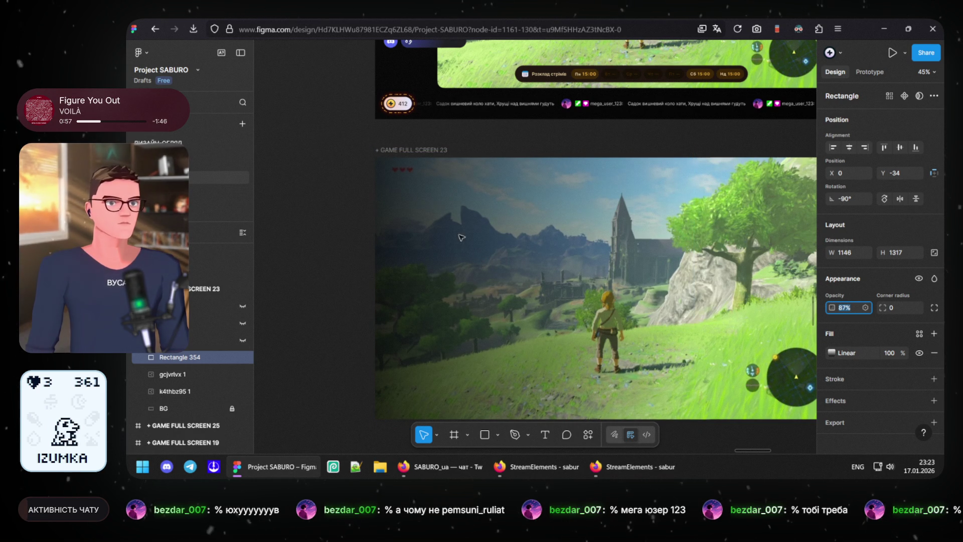
left_click(461, 237)
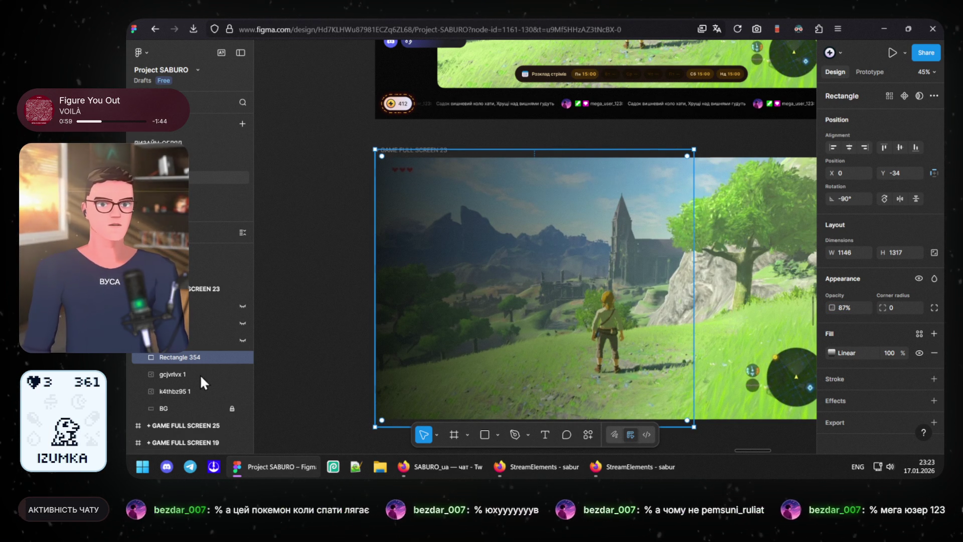
left_click(233, 374)
Step: Lock the background images and gradient layer, then select the chat message layers
left_click(232, 391)
left_click(234, 357)
left_click(189, 306)
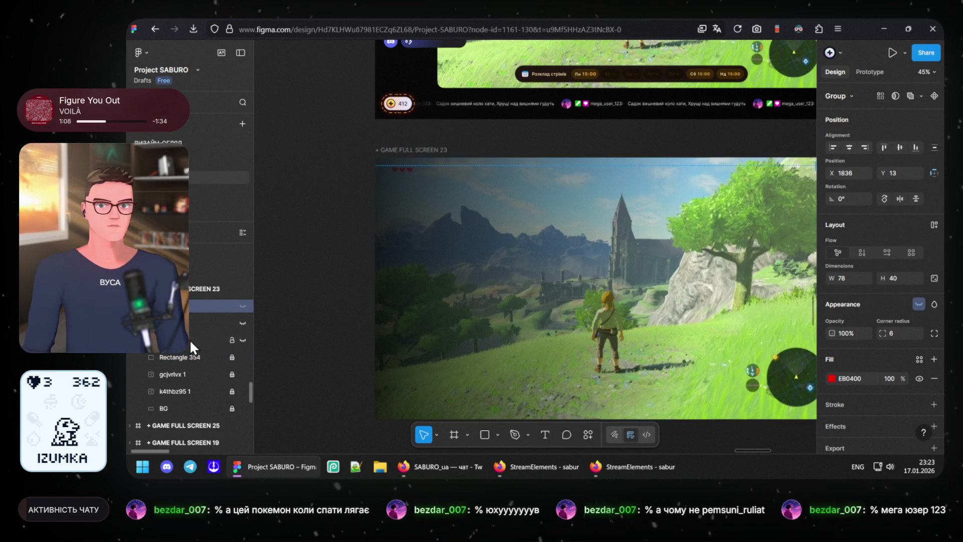
left_click(190, 339, "shift")
Step: Undo the accidental delete and drag the four-message stack onto the darkened left side
key("Delete")
key("ctrl+z")
key("ctrl+z")
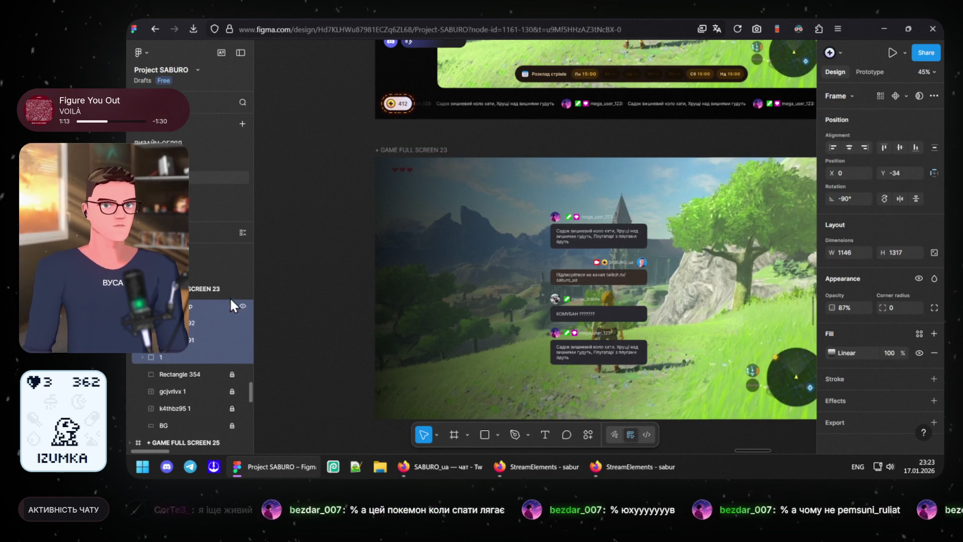
mouse_move(560, 239)
left_mouse_down()
mouse_move(431, 215)
mouse_move(422, 272)
left_mouse_up()
scroll(446, 217, "down", 2)
scroll(438, 332, "up", 1)
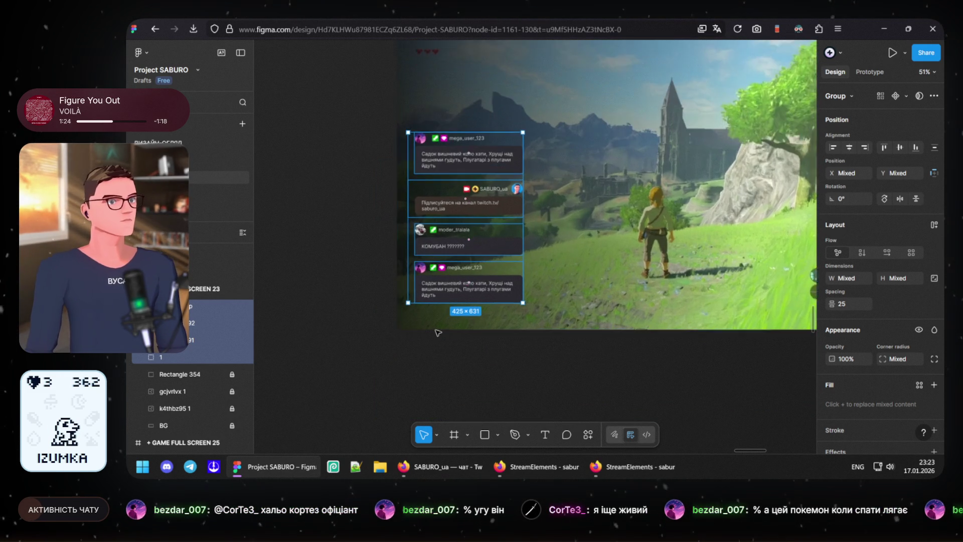
scroll(441, 328, "up", 1)
scroll(441, 329, "up", 2)
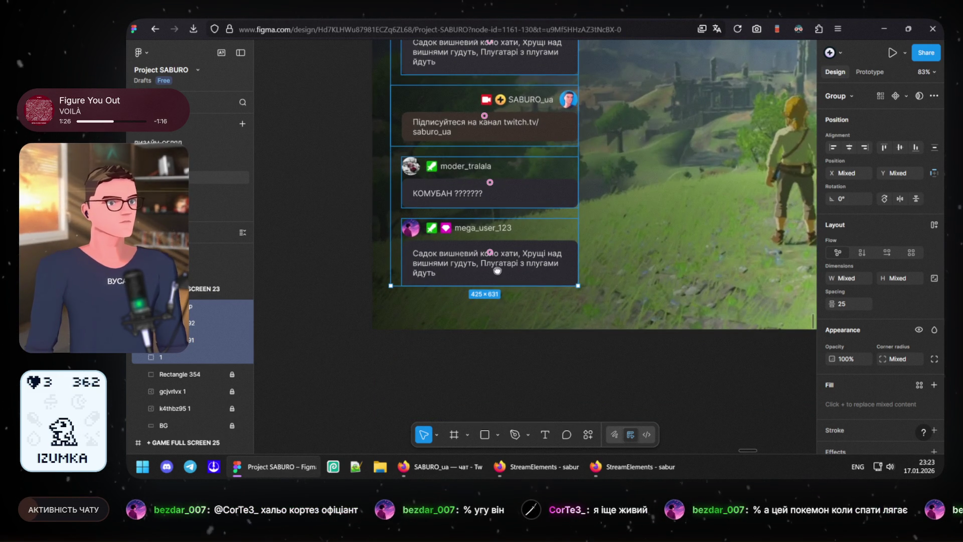
Step: Pan in close on the chat stack, select the mega_user_123 name, and bring up the Twitch chat popout
left_click_drag(491, 272, 487, 307)
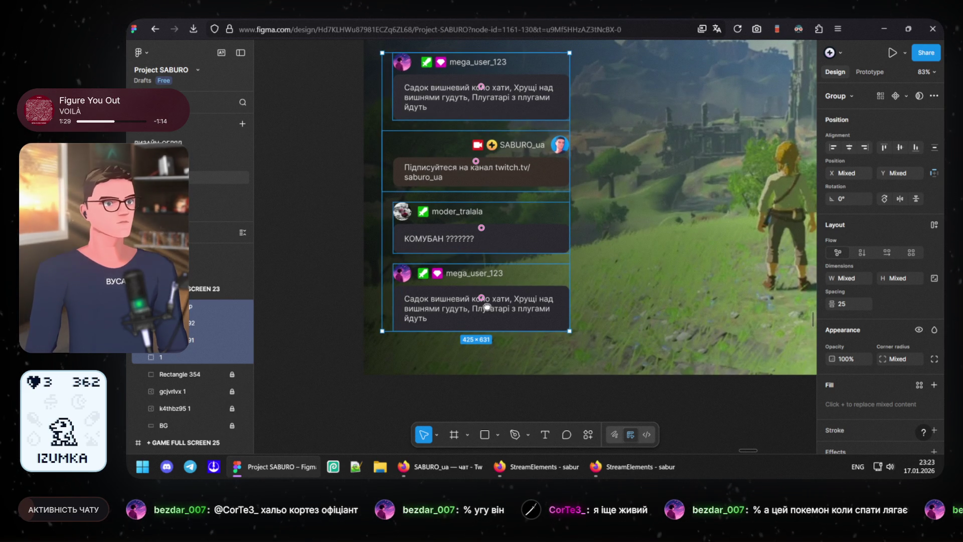
left_click_drag(486, 306, 498, 319)
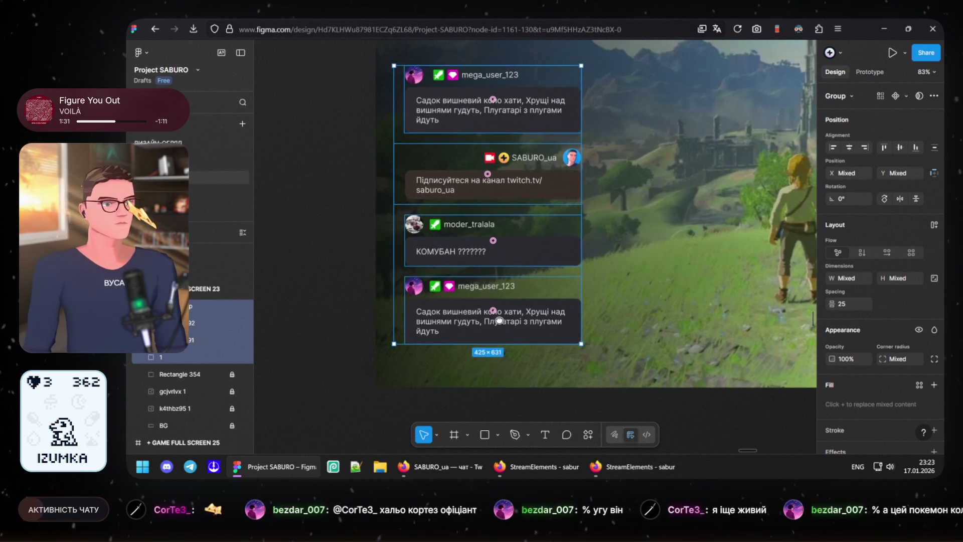
scroll(502, 345, "up", 3, "ctrl")
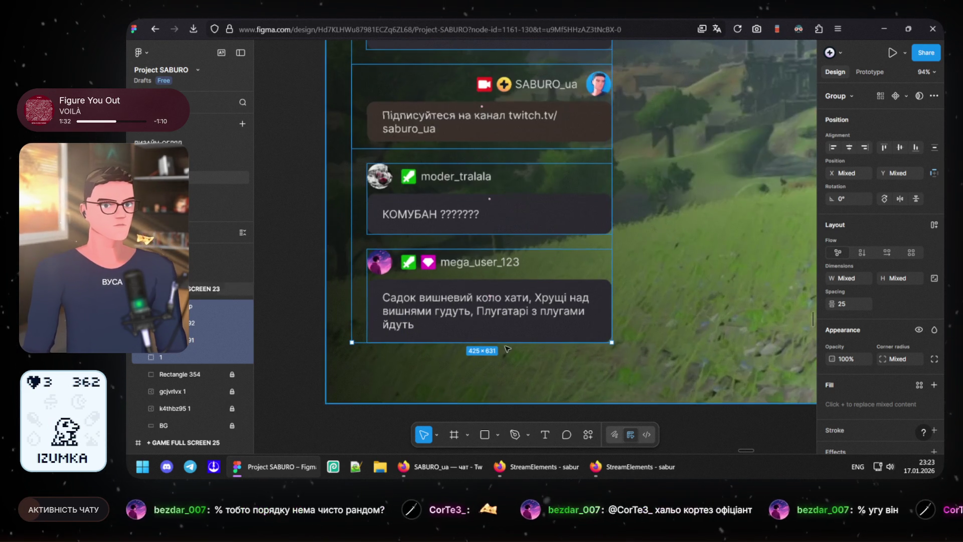
left_click_drag(436, 316, 433, 340)
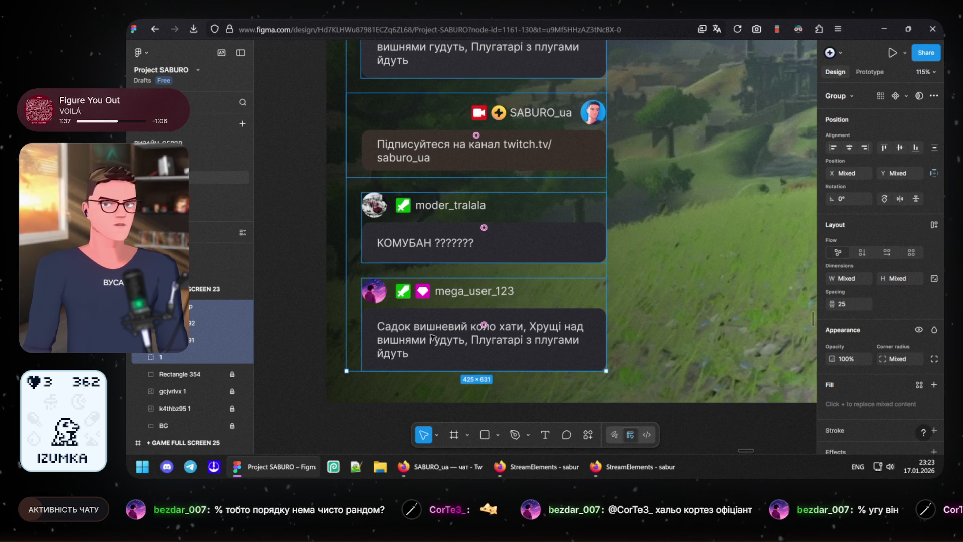
left_click_drag(433, 335, 421, 350)
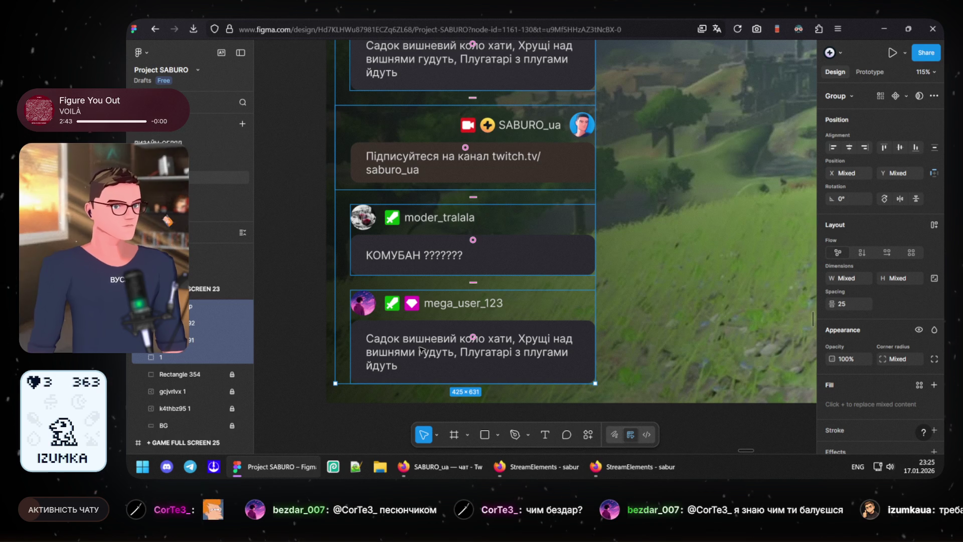
left_click(452, 302)
left_click(444, 466)
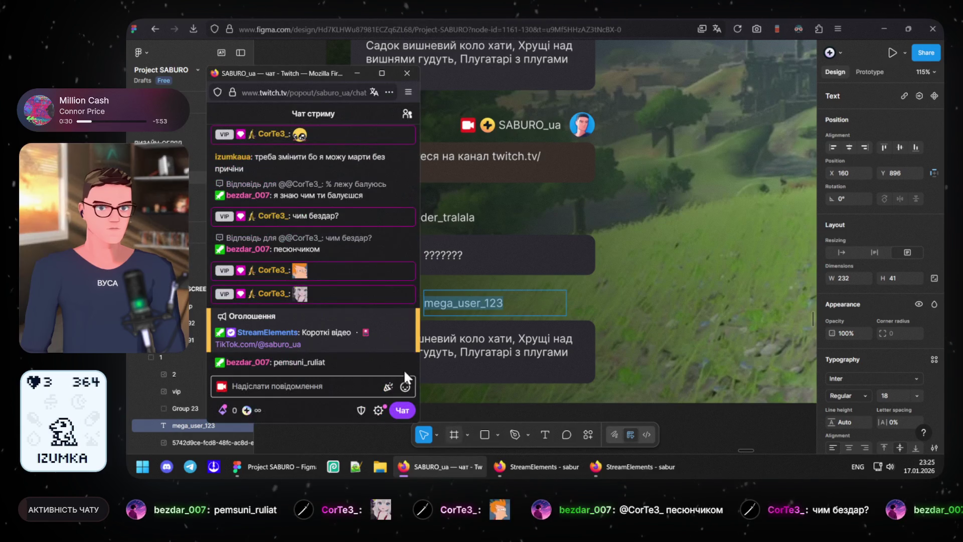
left_click_drag(328, 362, 276, 362)
key("ctrl+c")
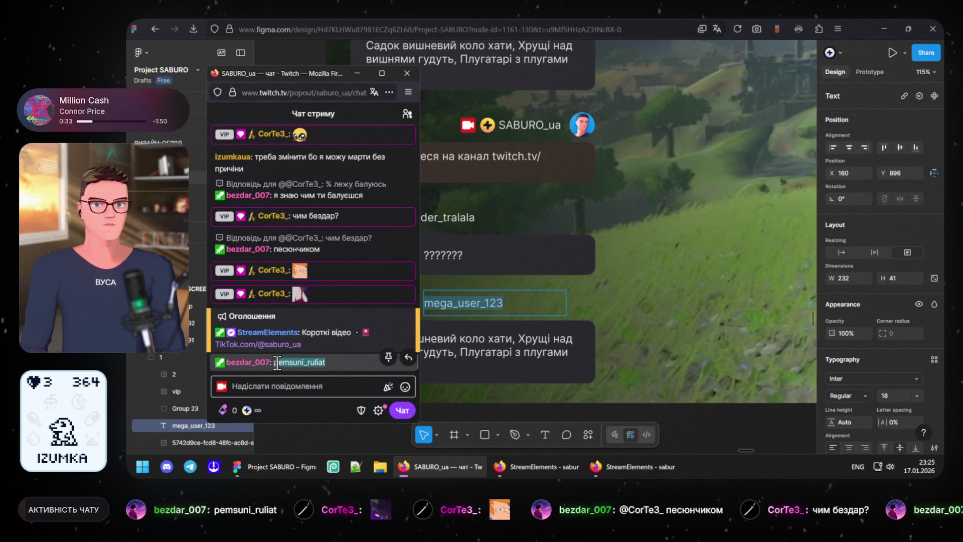
left_click(451, 305)
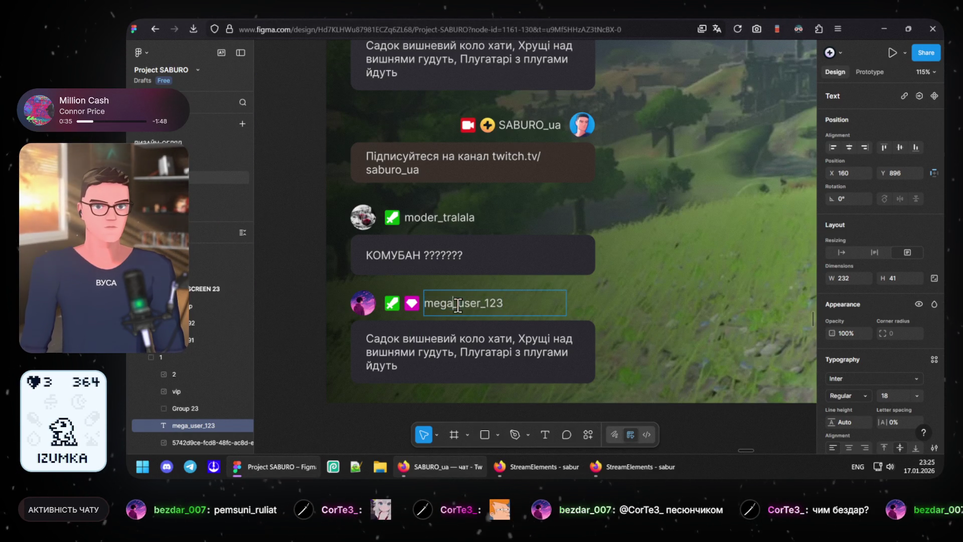
key("ctrl+v")
key("Escape")
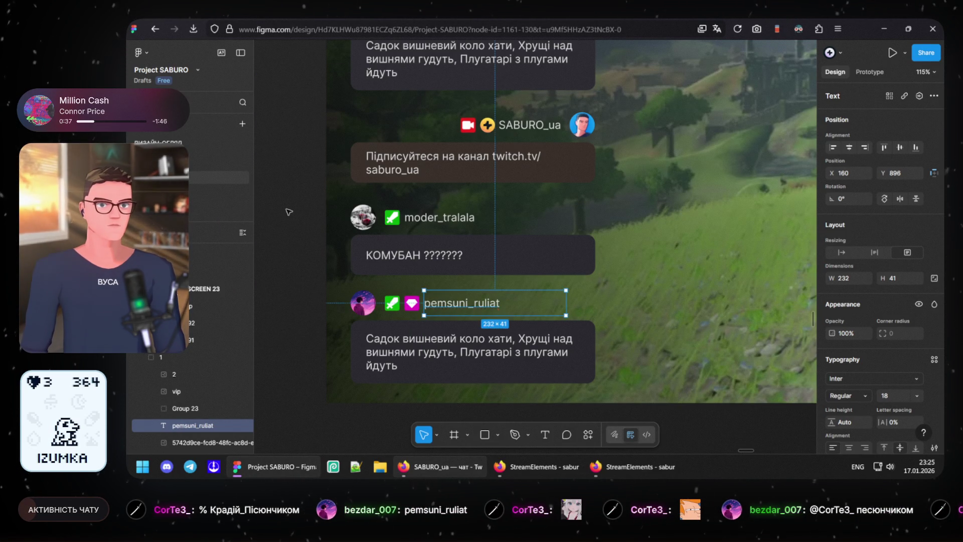
key("Escape")
scroll(312, 239, "up", 1)
scroll(311, 238, "up", 1)
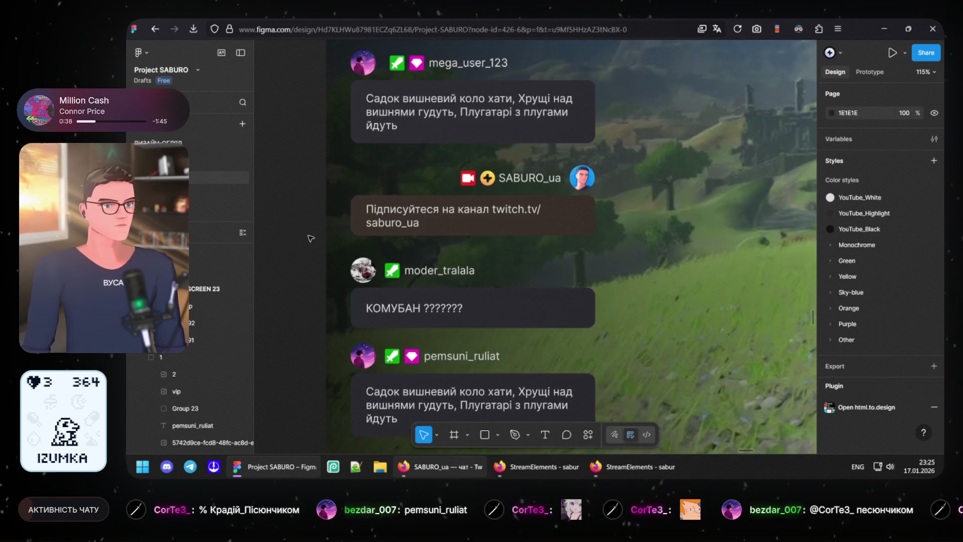
scroll(311, 239, "up", 1)
scroll(312, 238, "up", 1)
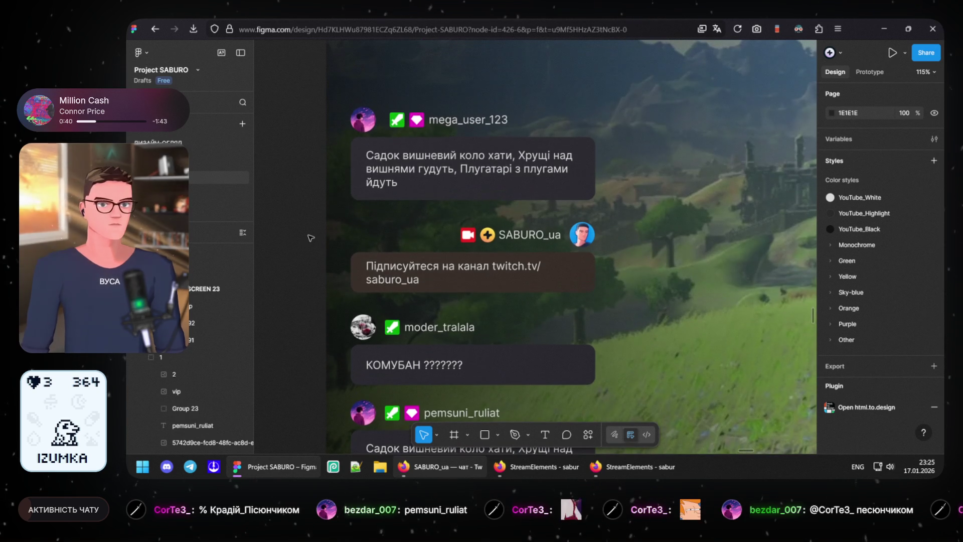
Step: Re-edit the username text so the top message reads pemsuni_ruliat, then deselect
left_click(463, 125)
double_click(462, 128)
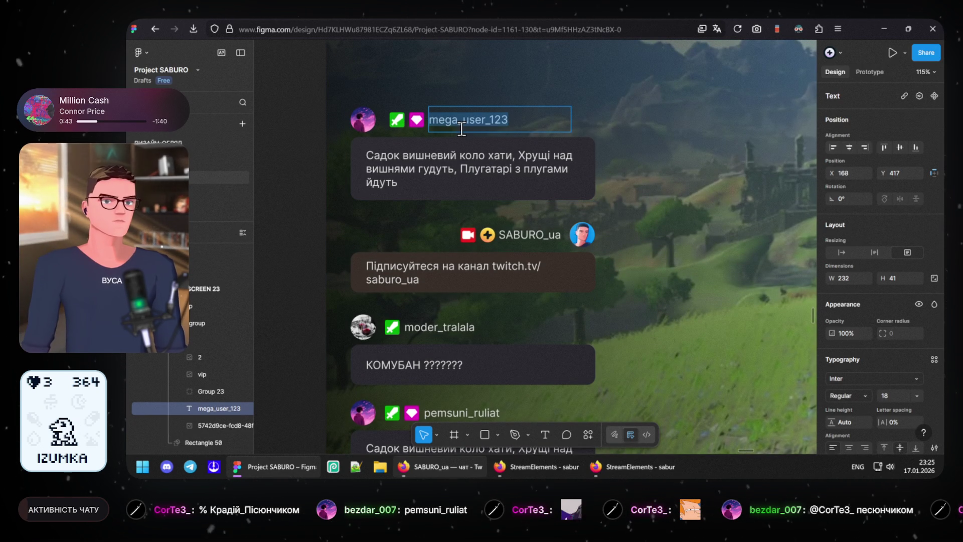
key("ctrl+v")
left_click(290, 143)
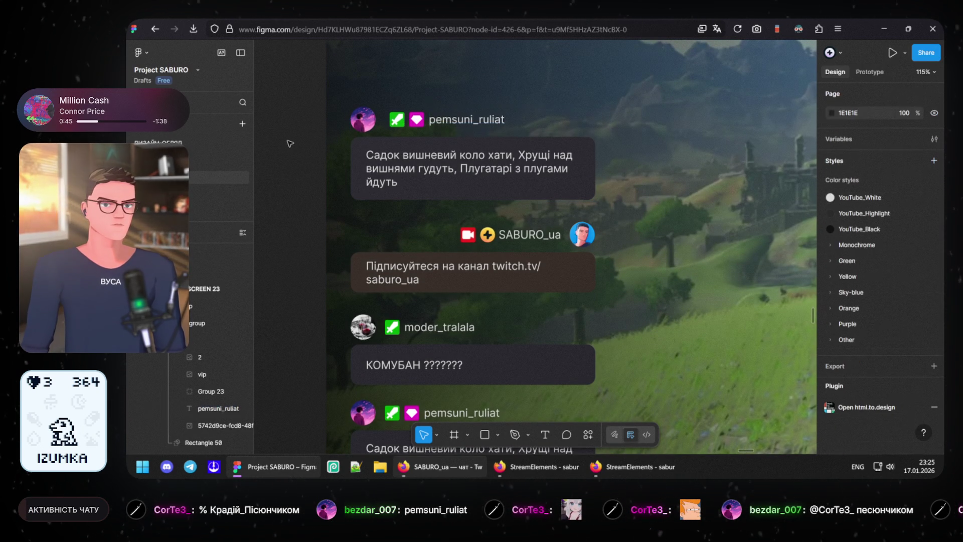
scroll(306, 253, "down", 2)
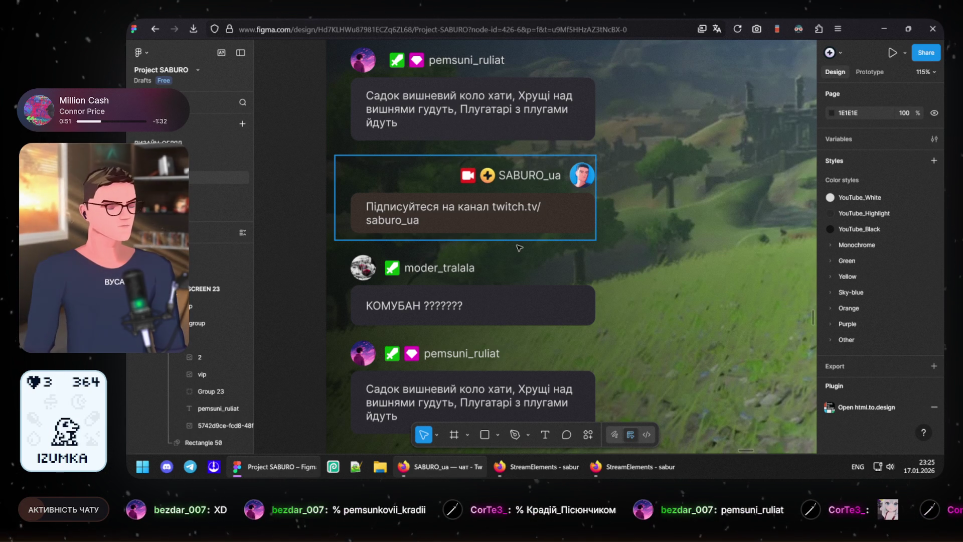
left_click(582, 174, "ctrl")
left_click_drag(582, 176, 364, 173)
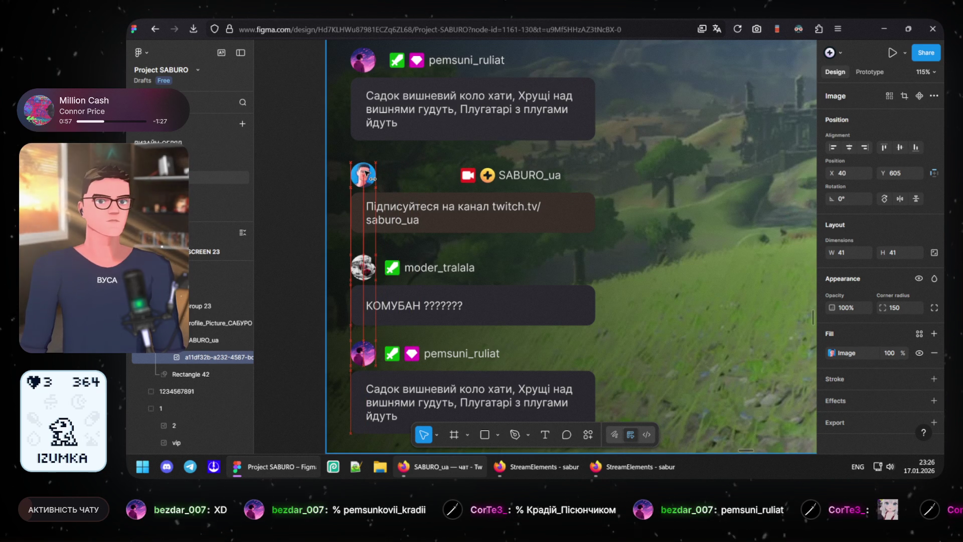
left_click(467, 178)
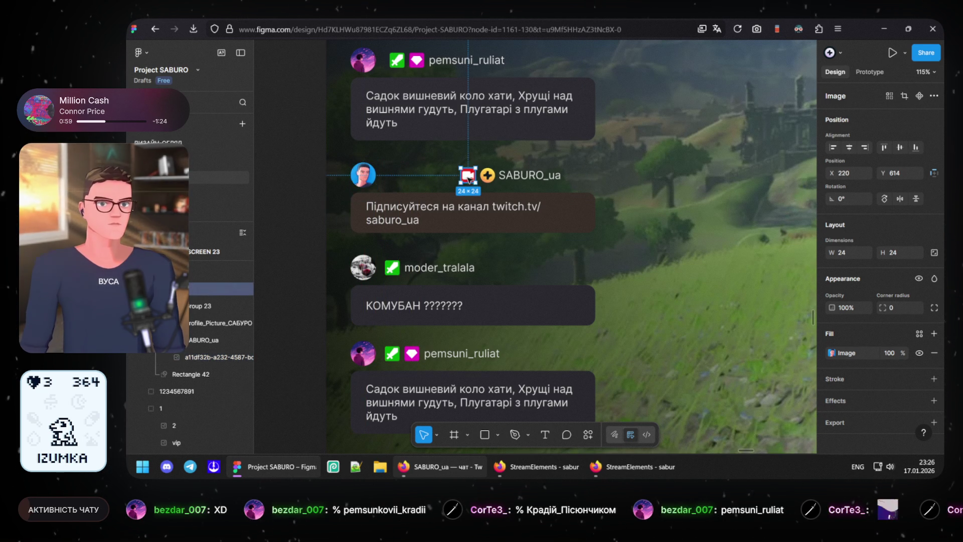
double_click(468, 178)
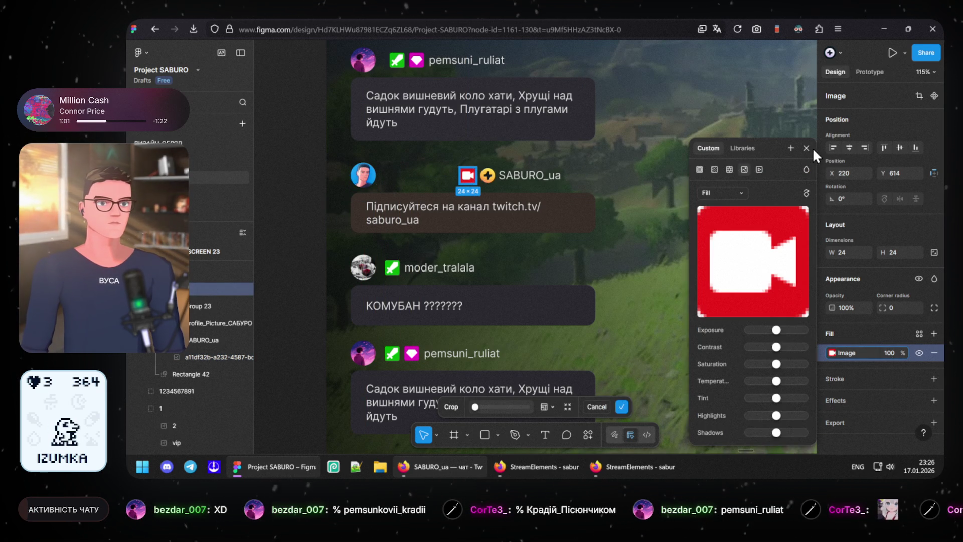
left_click(807, 147)
Step: Shift the camera icon, badge and SABURO_ua name leftward to sit beside the avatar
left_click(503, 180)
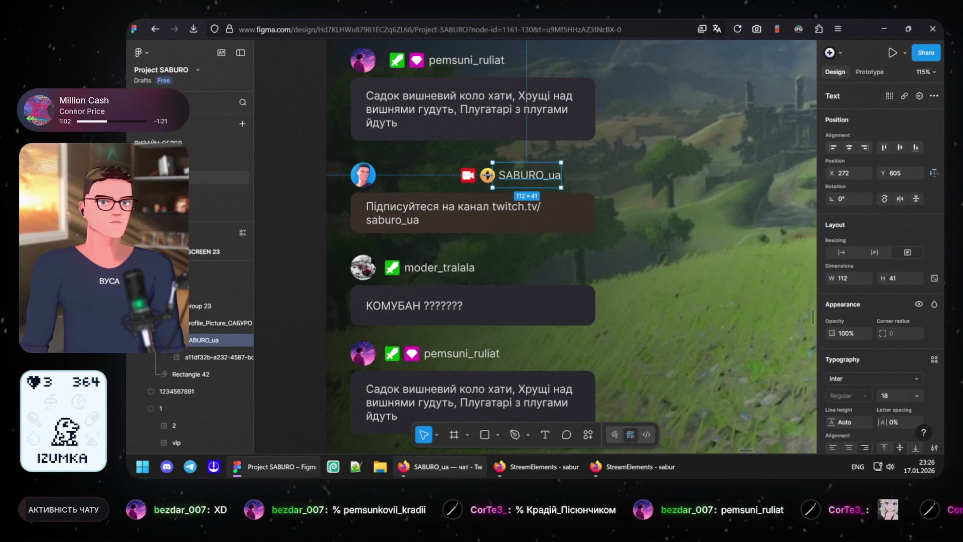
left_click(487, 175, "shift")
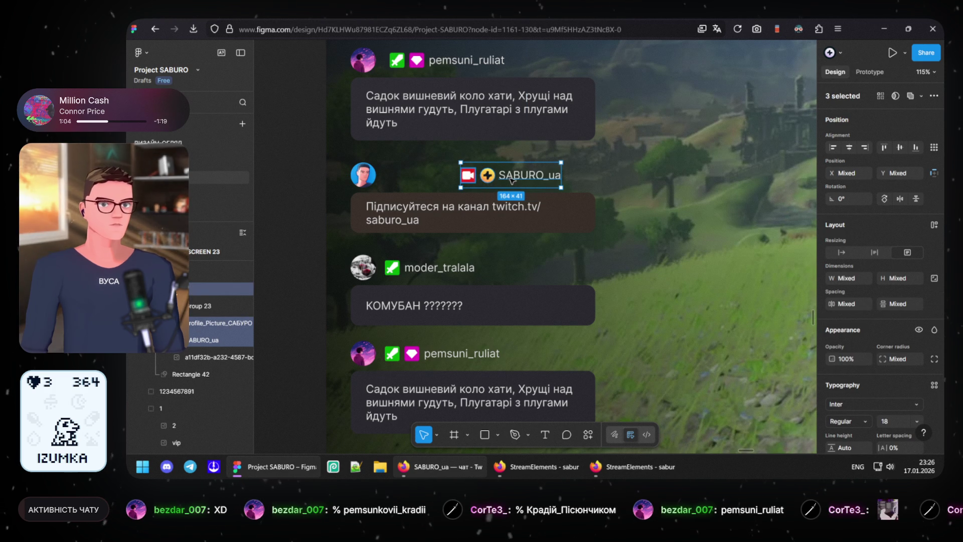
left_click_drag(516, 179, 440, 178)
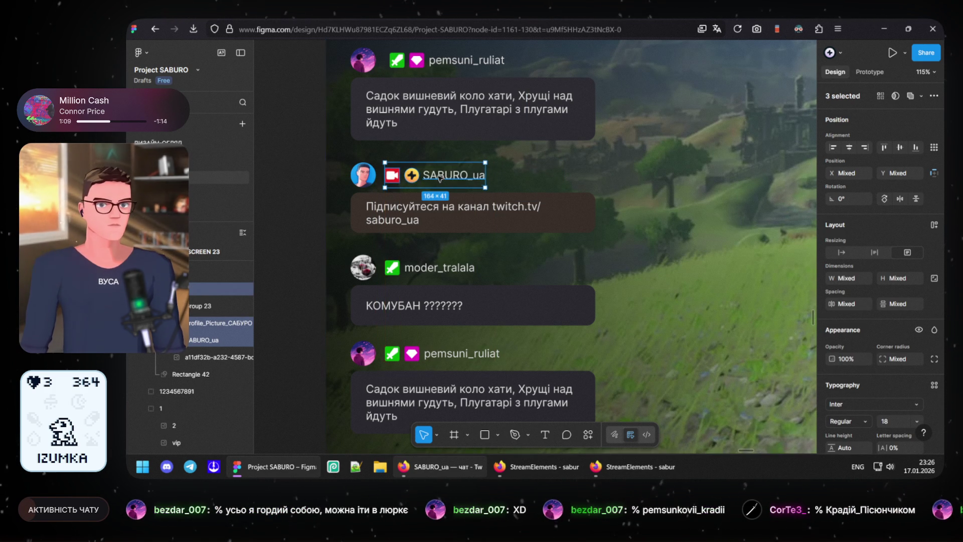
left_click(323, 143)
scroll(483, 223, "up", 3)
scroll(483, 223, "down", 1)
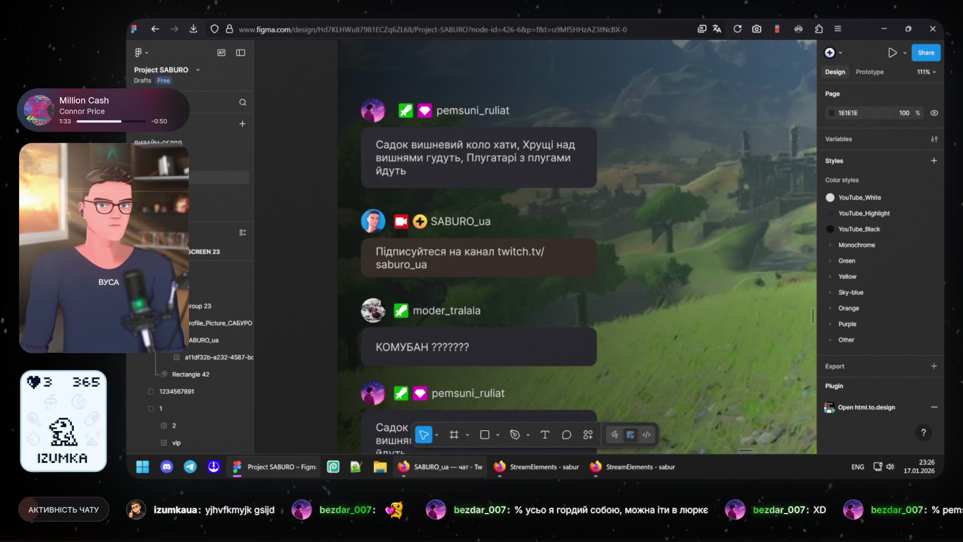
scroll(305, 193, "up", 1)
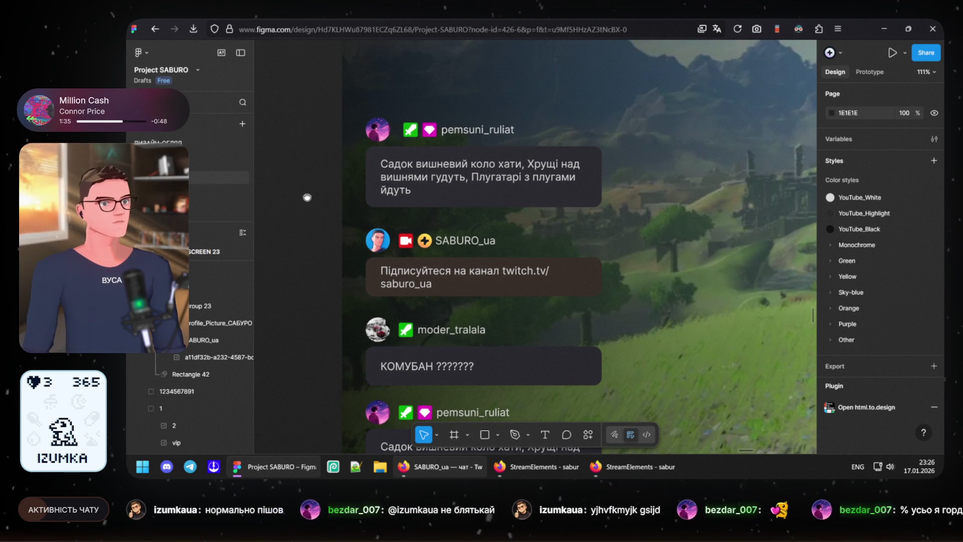
scroll(307, 203, "up", 1)
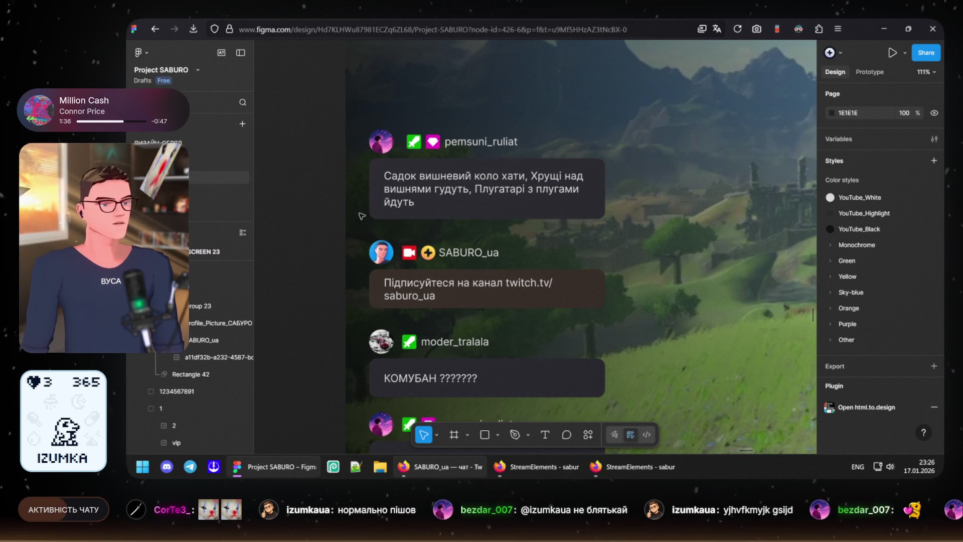
scroll(462, 248, "down", 3, "ctrl")
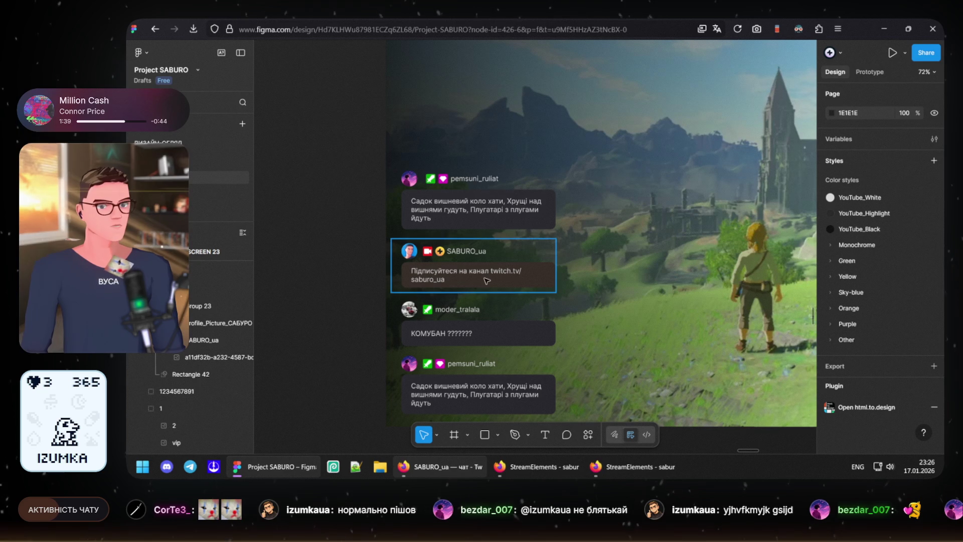
Step: Duplicate the SABURO_ua and pemsuni_ruliat messages above the originals and reposition the КОМУБАН message in the stack
left_click(477, 284)
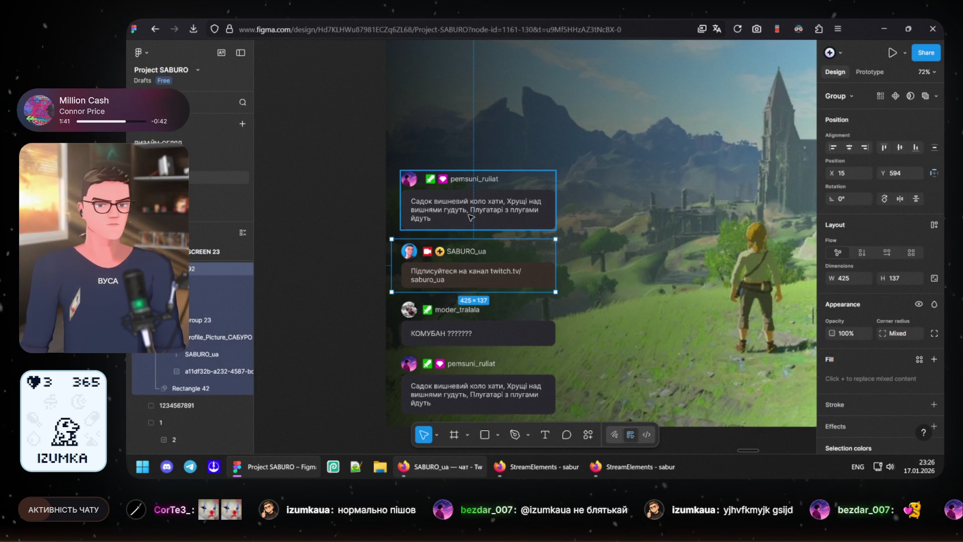
left_click(461, 219, "shift")
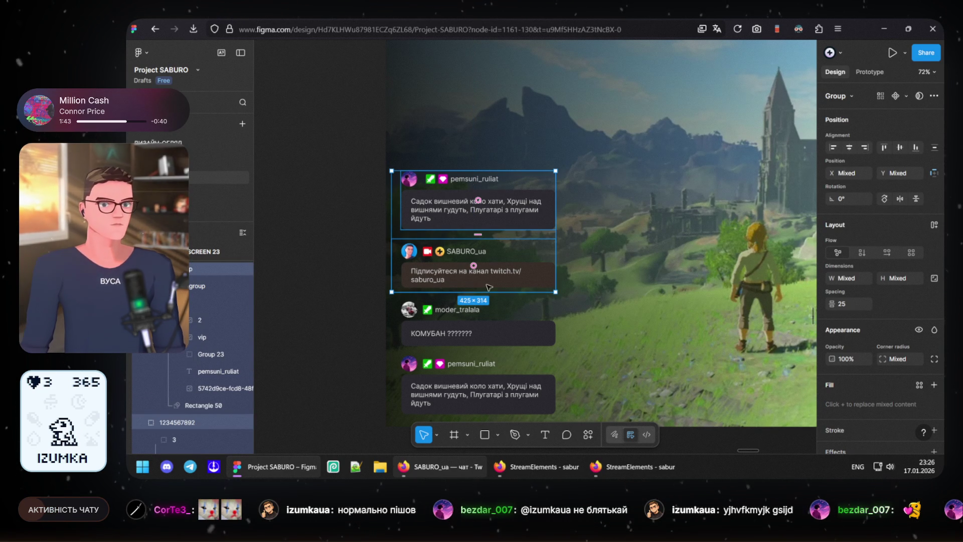
left_click_drag(494, 283, 496, 152, "alt")
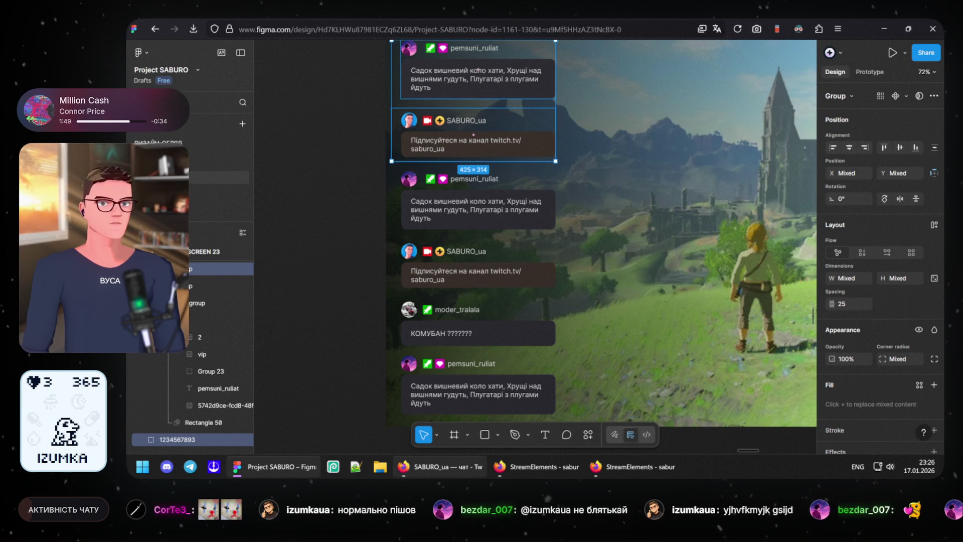
scroll(355, 234, "up", 3)
left_click(347, 209)
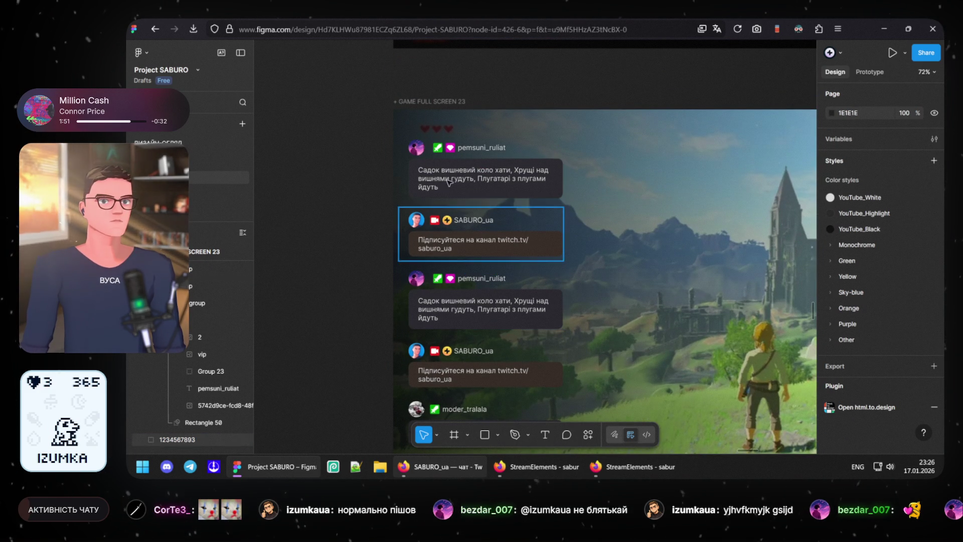
scroll(451, 81, "down", 3)
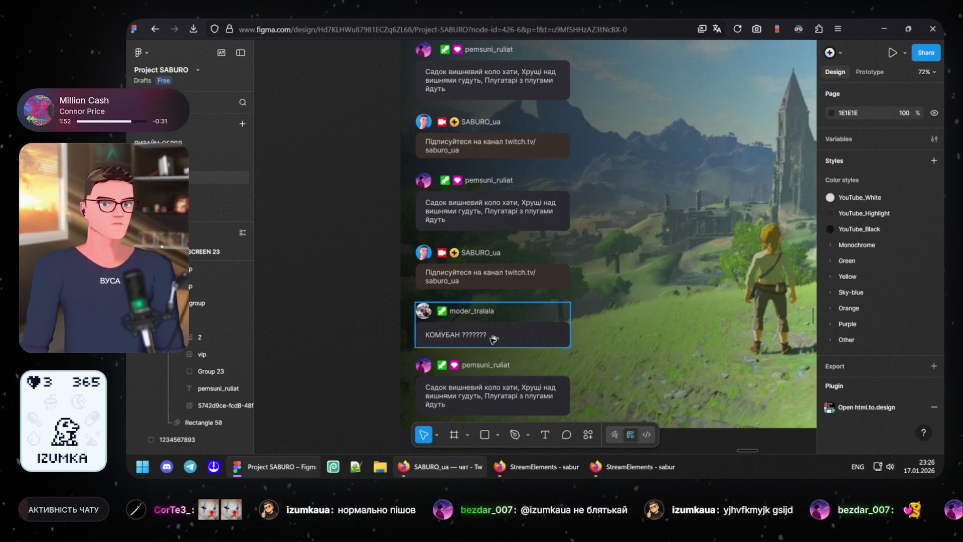
mouse_move(496, 219)
left_mouse_down()
mouse_move(495, 39)
mouse_move(486, 273)
left_mouse_up()
scroll(458, 317, "up", 3)
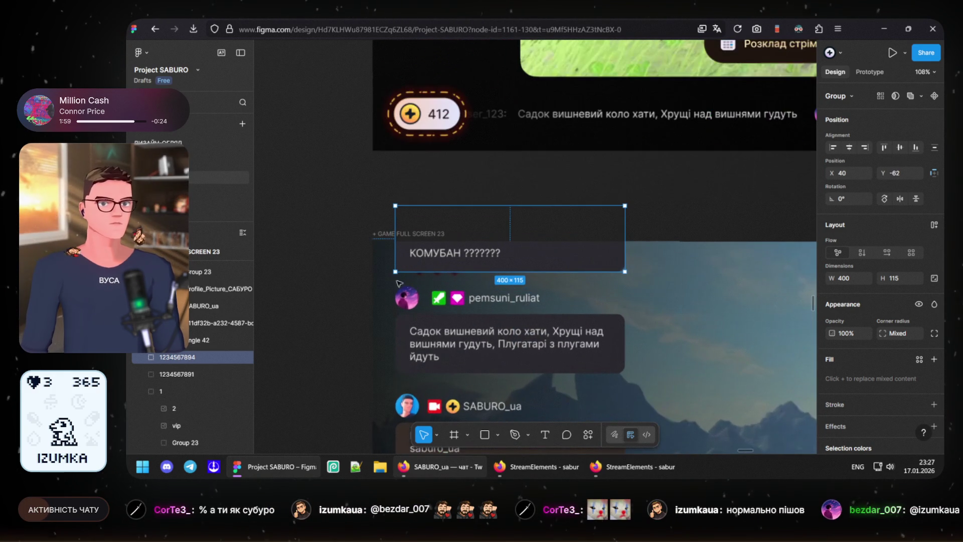
key("Escape")
scroll(572, 324, "down", 3)
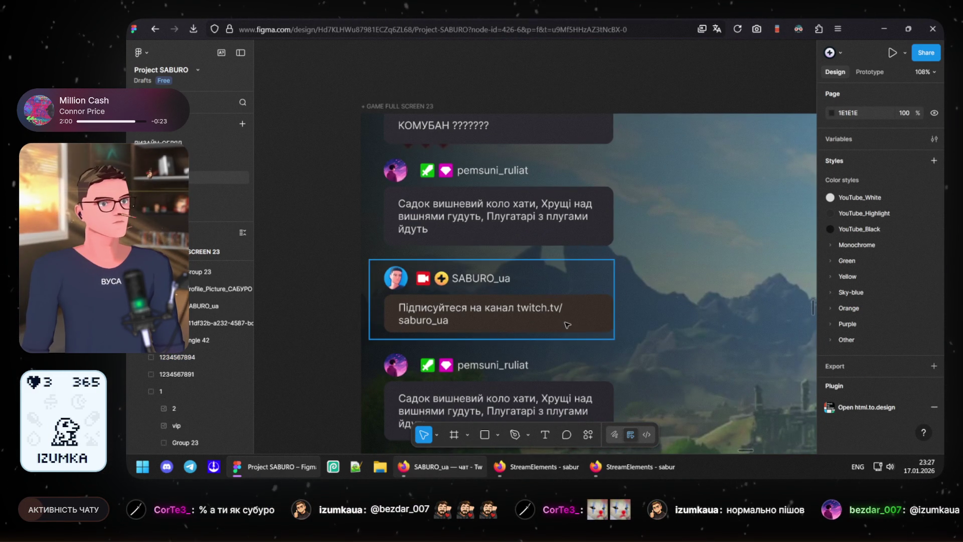
scroll(567, 324, "down", 5)
scroll(583, 242, "down", 5)
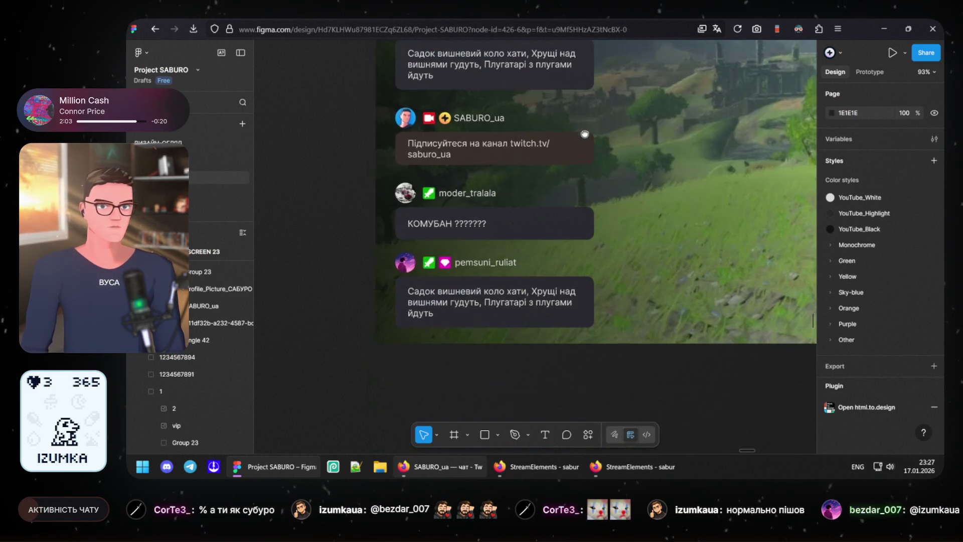
left_click_drag(584, 241, 576, 256)
left_click(472, 318)
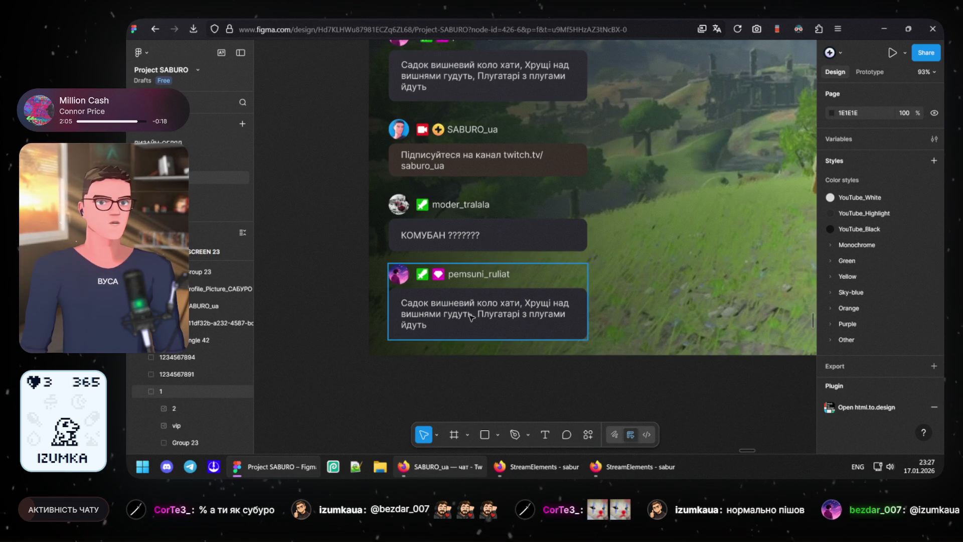
left_click(472, 319)
left_click(487, 156, "shift")
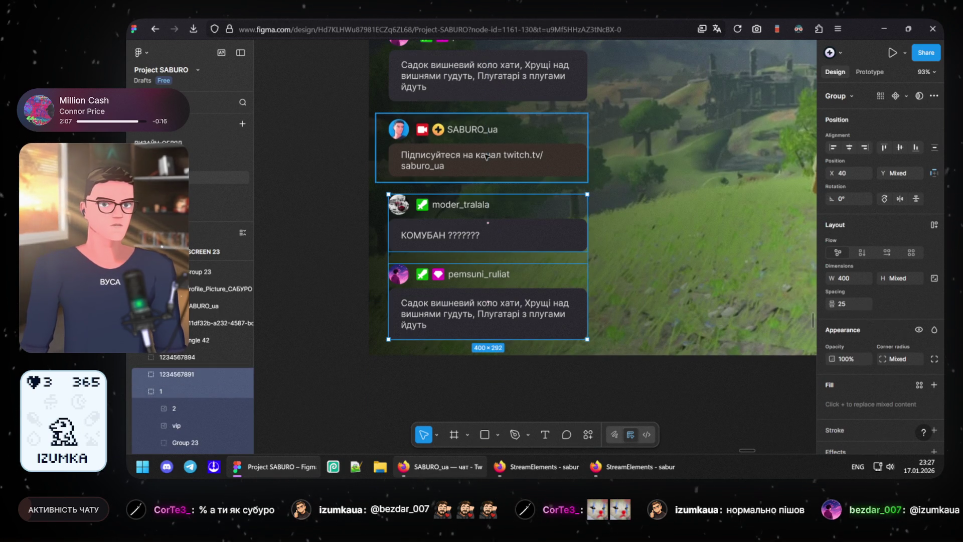
left_click(482, 226, "shift")
scroll(474, 240, "up", 3)
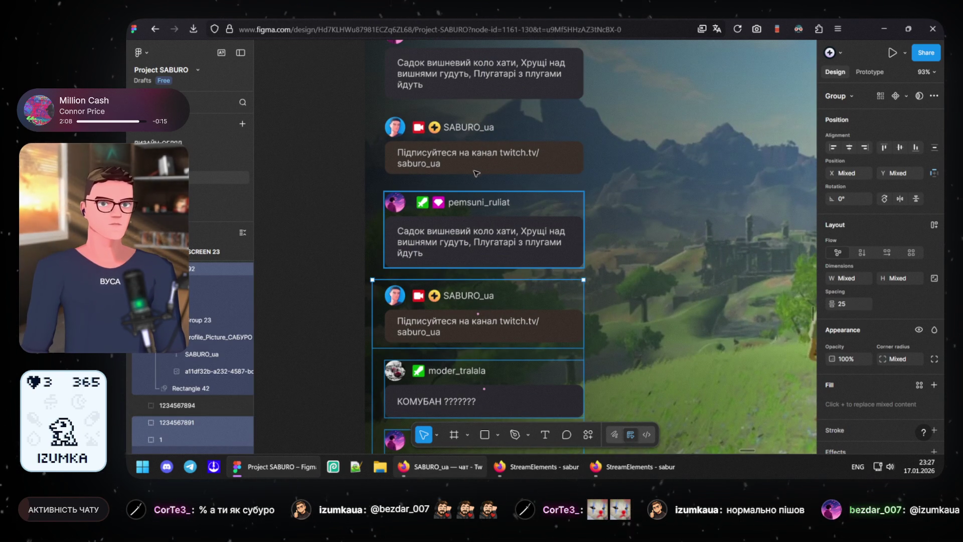
scroll(526, 253, "down", 3)
scroll(525, 253, "up", 2)
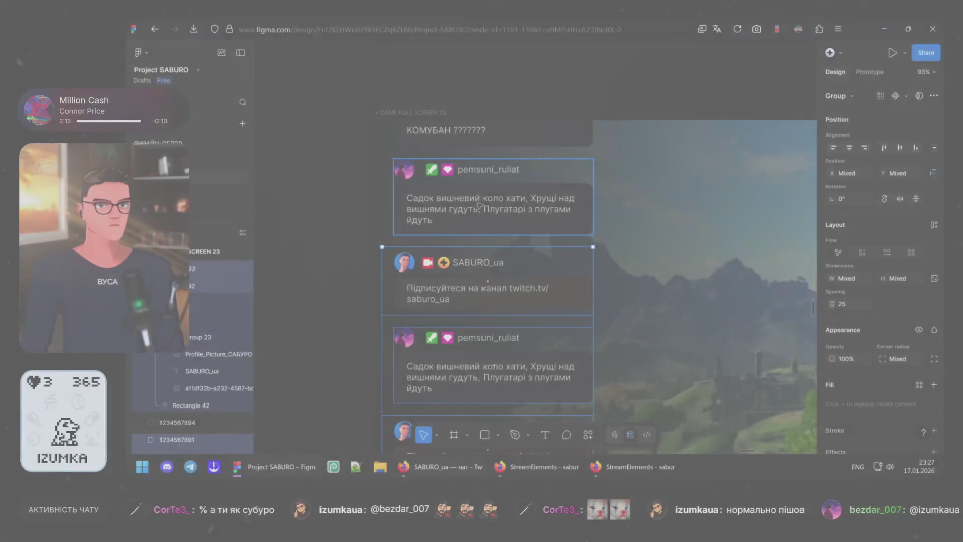
scroll(486, 260, "down", 5)
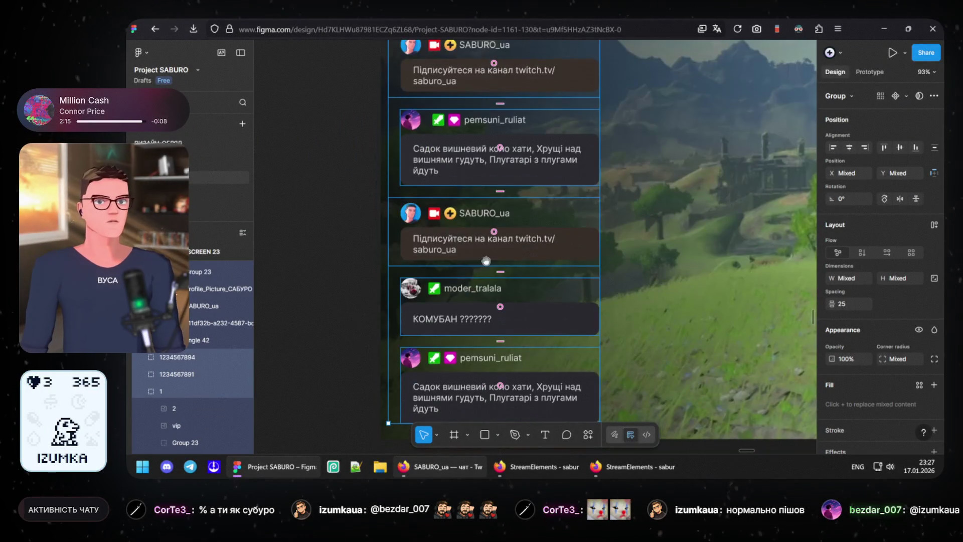
scroll(487, 260, "down", 3)
scroll(417, 285, "up", 5)
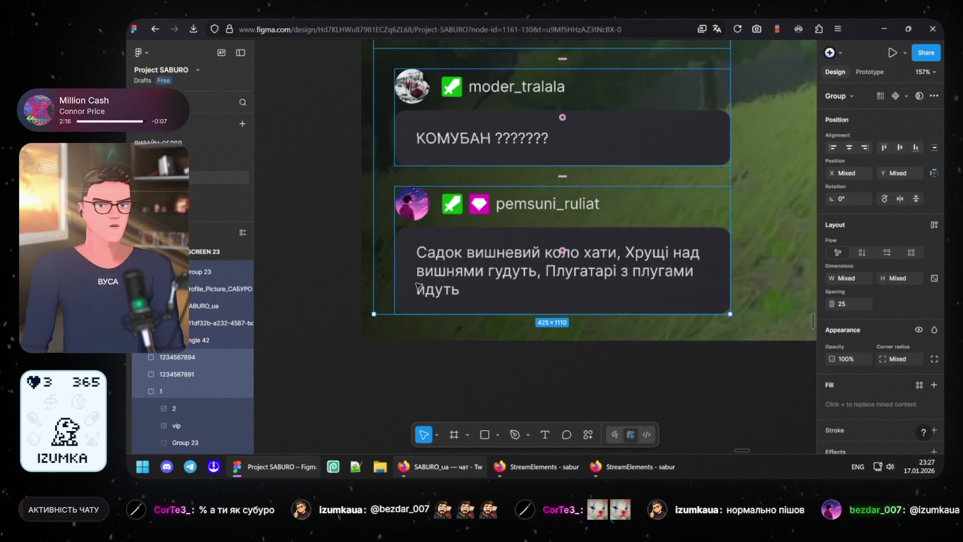
scroll(485, 294, "up", 1)
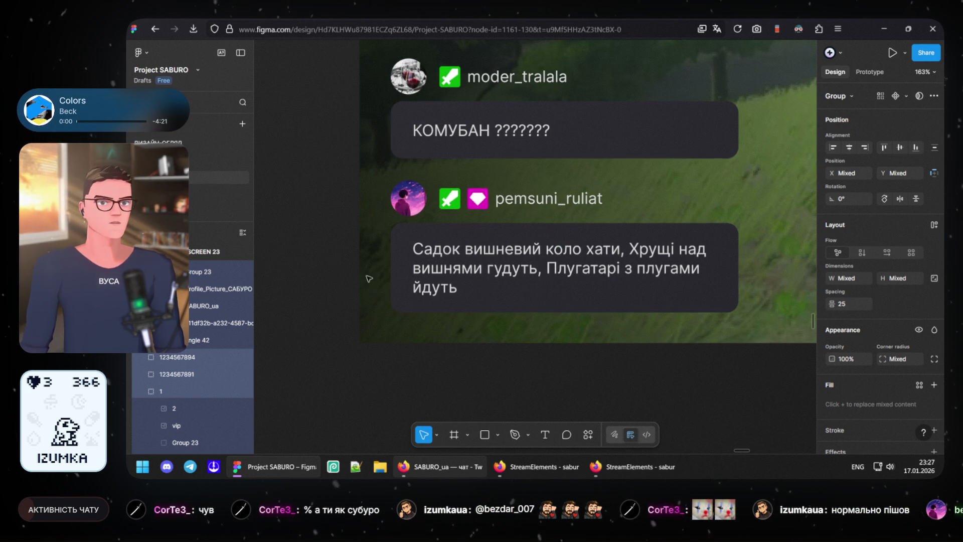
left_click(321, 277)
scroll(321, 277, "down", 3)
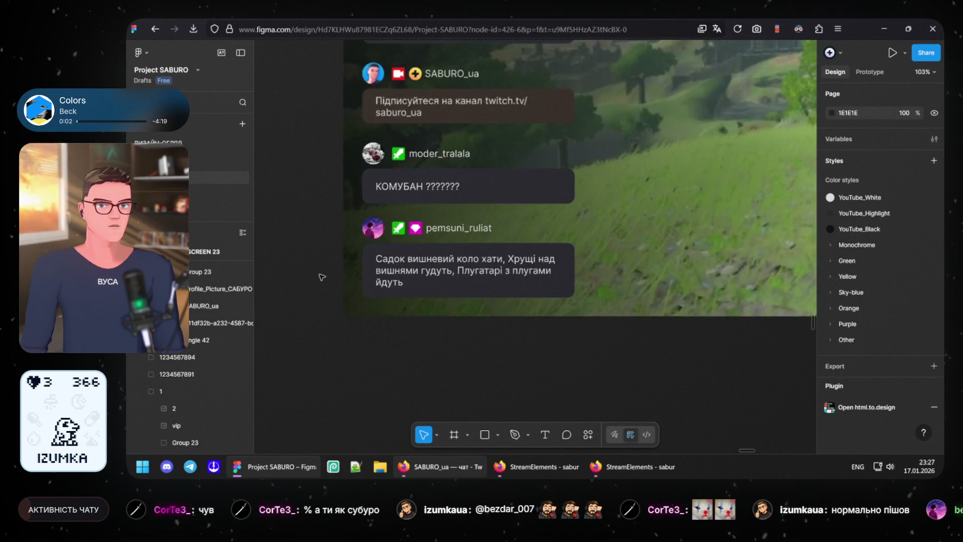
scroll(331, 276, "down", 2)
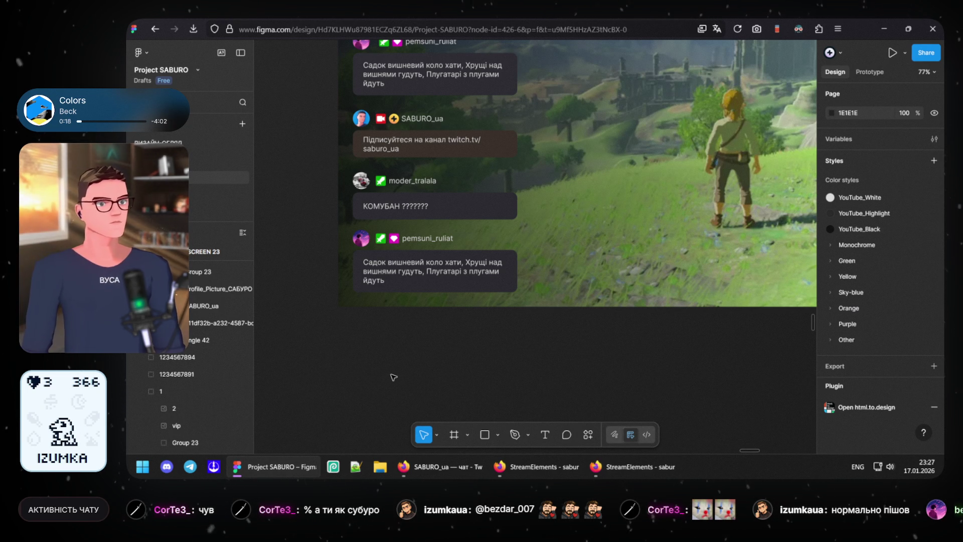
scroll(429, 225, "down", 2)
scroll(425, 245, "down", 2)
scroll(420, 264, "down", 2)
scroll(416, 285, "down", 2)
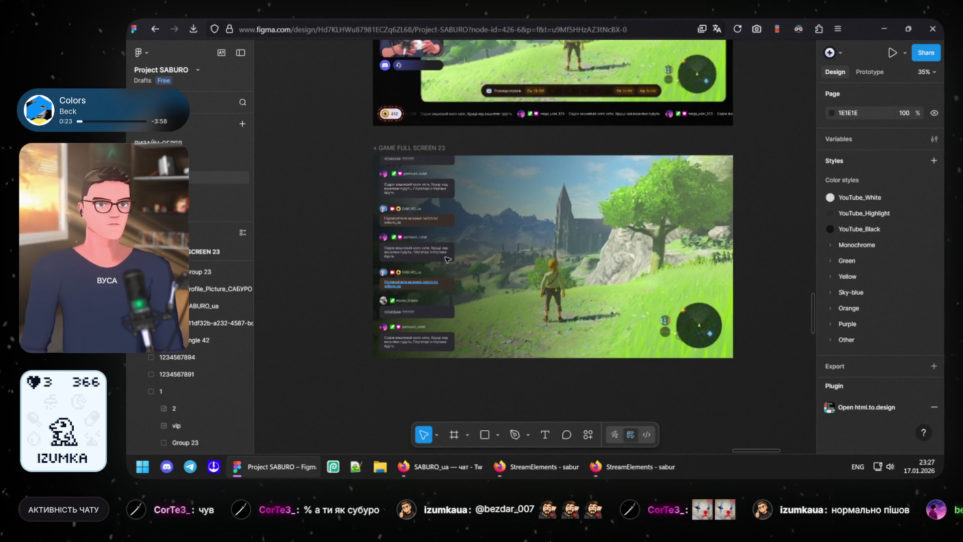
scroll(377, 226, "up", 2)
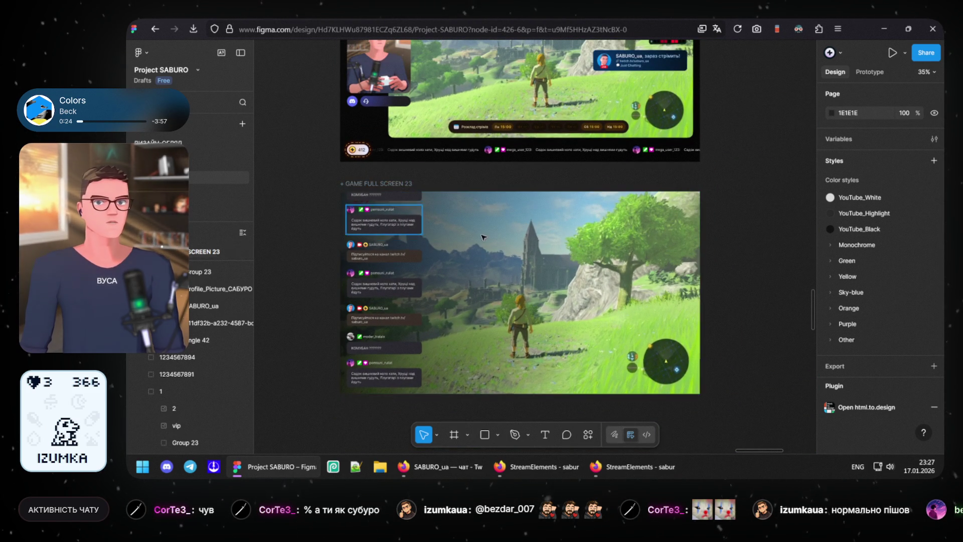
scroll(365, 264, "up", 2)
scroll(365, 268, "up", 2)
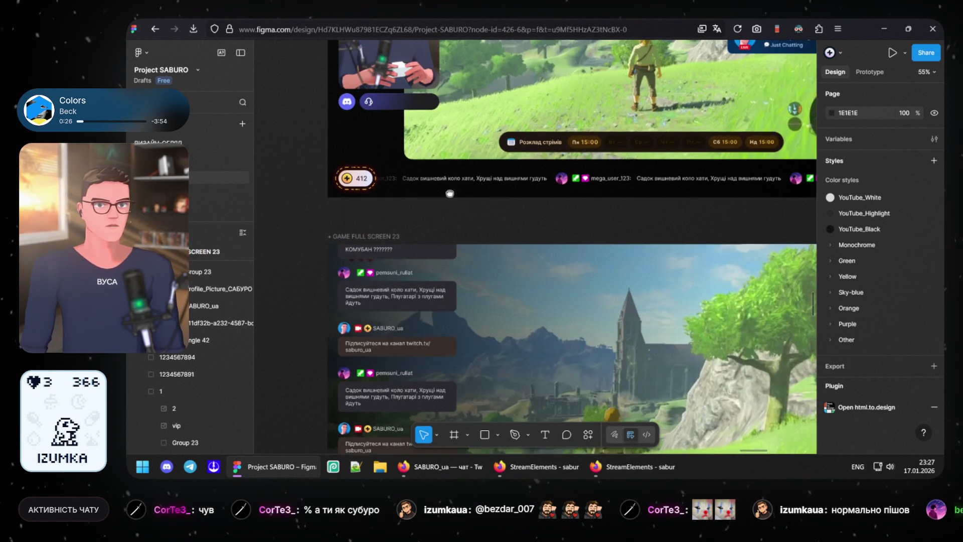
scroll(373, 262, "up", 2)
scroll(387, 255, "up", 2)
scroll(403, 250, "up", 2)
scroll(408, 249, "up", 3)
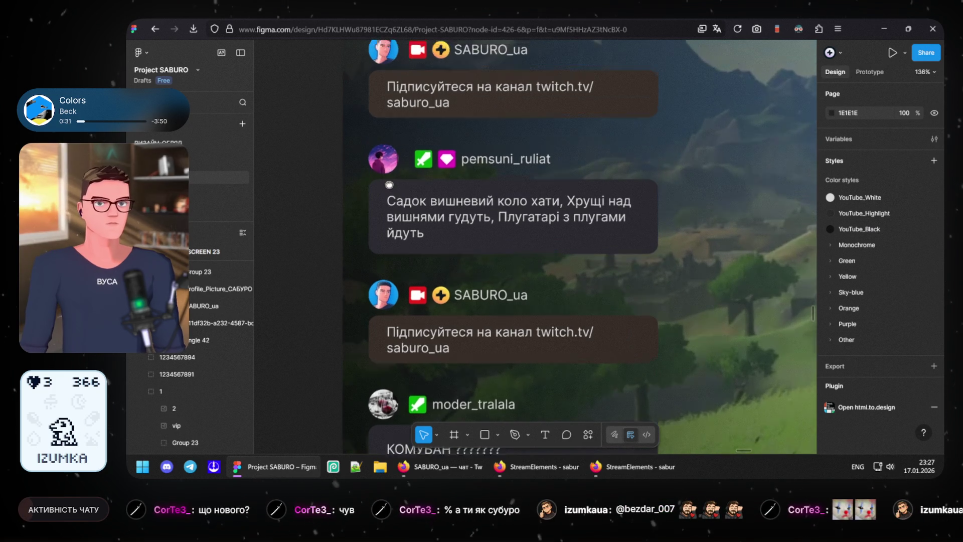
scroll(407, 226, "up", 2)
scroll(420, 263, "down", 2)
scroll(437, 271, "down", 3)
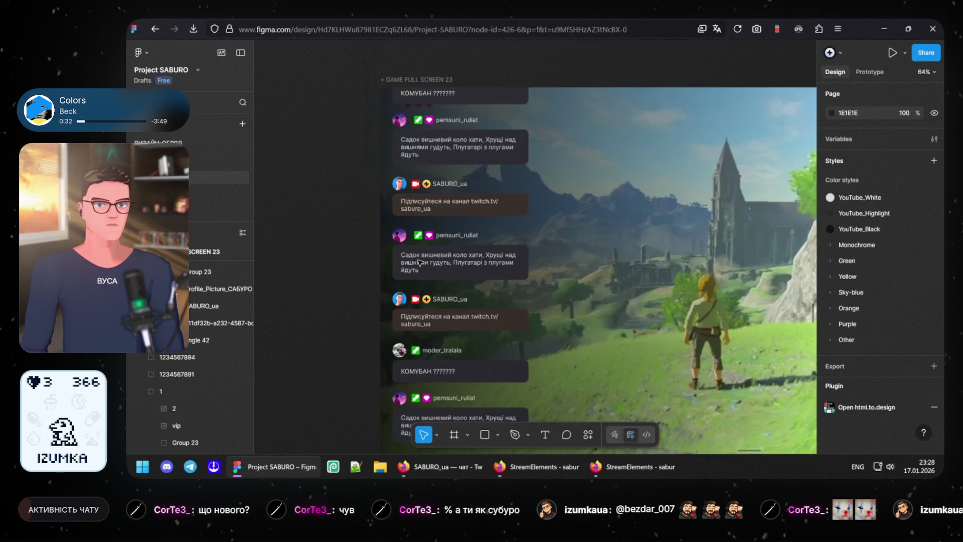
scroll(456, 279, "down", 1)
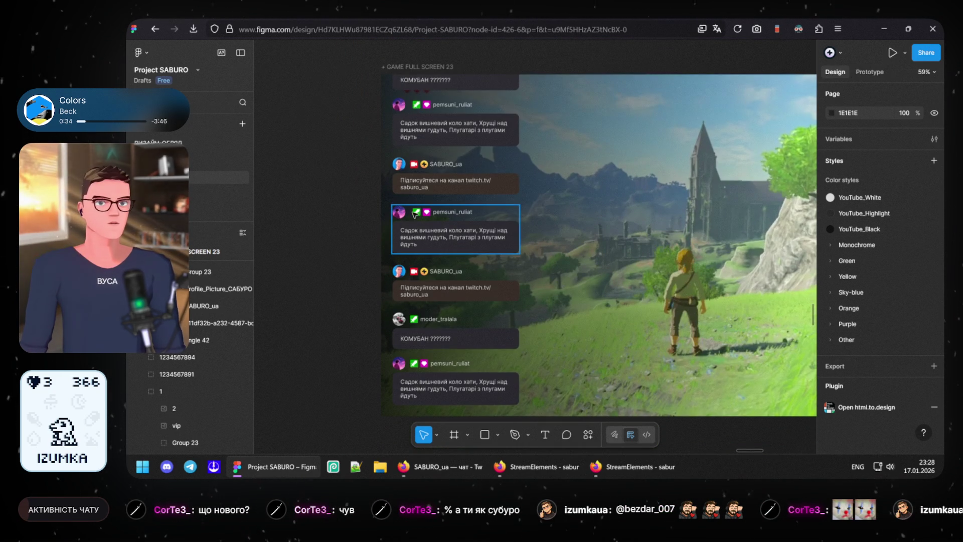
Step: Delete three stacked message groups from the chat column
left_click(416, 234)
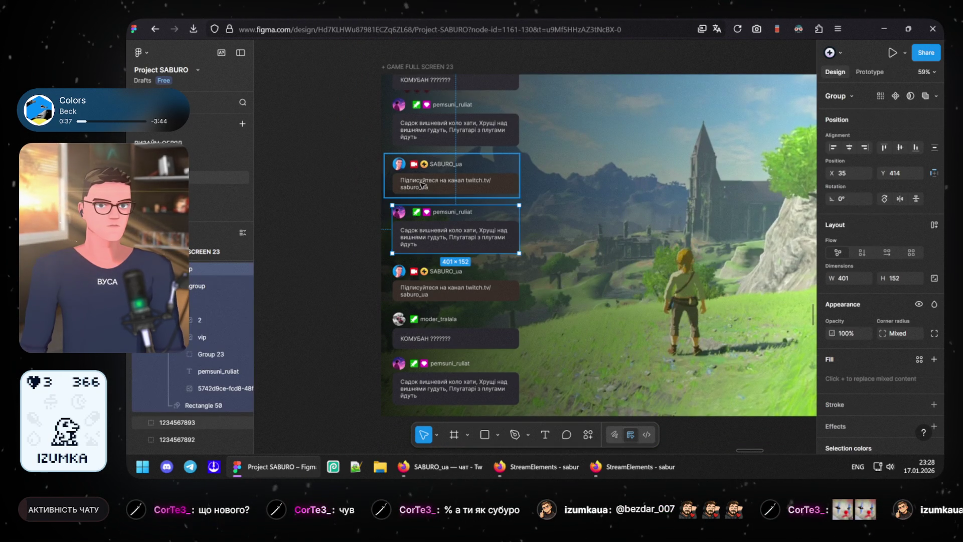
left_click(422, 178, "shift")
left_click(451, 121, "shift")
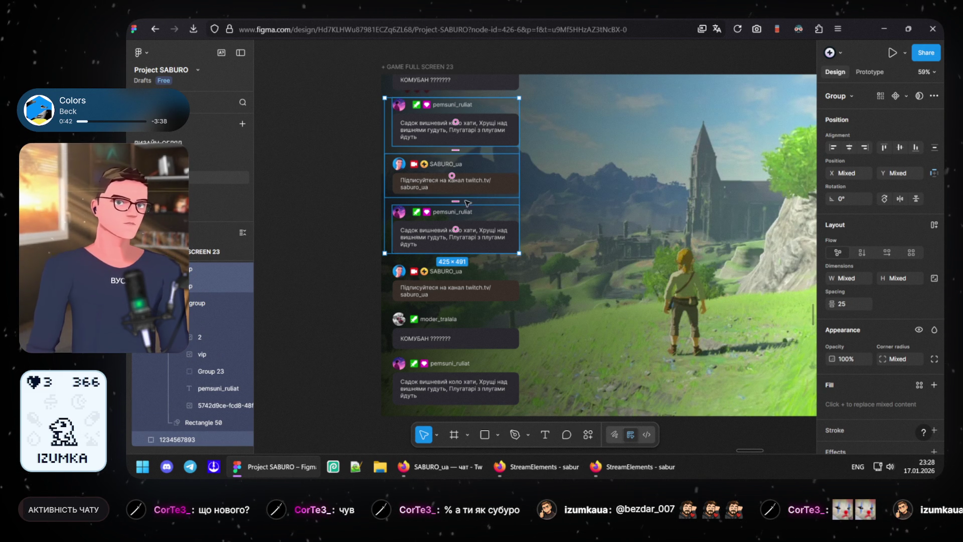
key("Delete")
Step: Move the top КОМУБАН message down to close the gap at 25 px spacing
left_click(452, 80)
left_click_drag(475, 145, 474, 251)
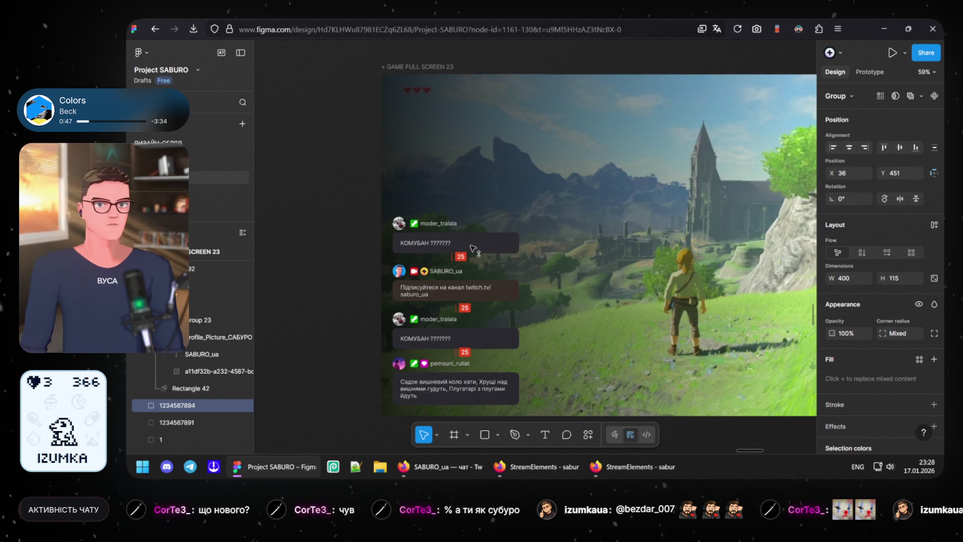
scroll(475, 249, "up", 5)
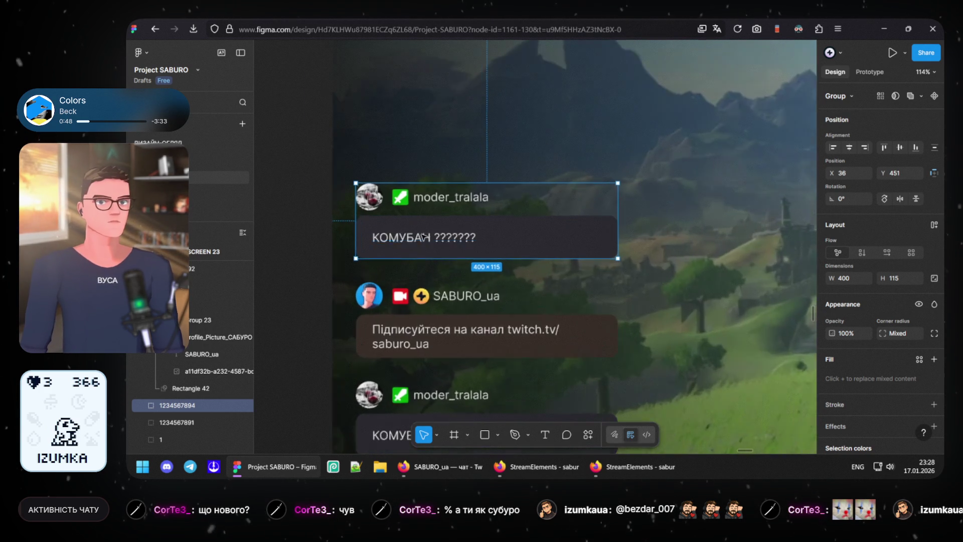
scroll(423, 236, "up", 2)
Step: Delete the moder_tralala avatar, badge and username row from the КОМУБАН message
double_click(352, 185)
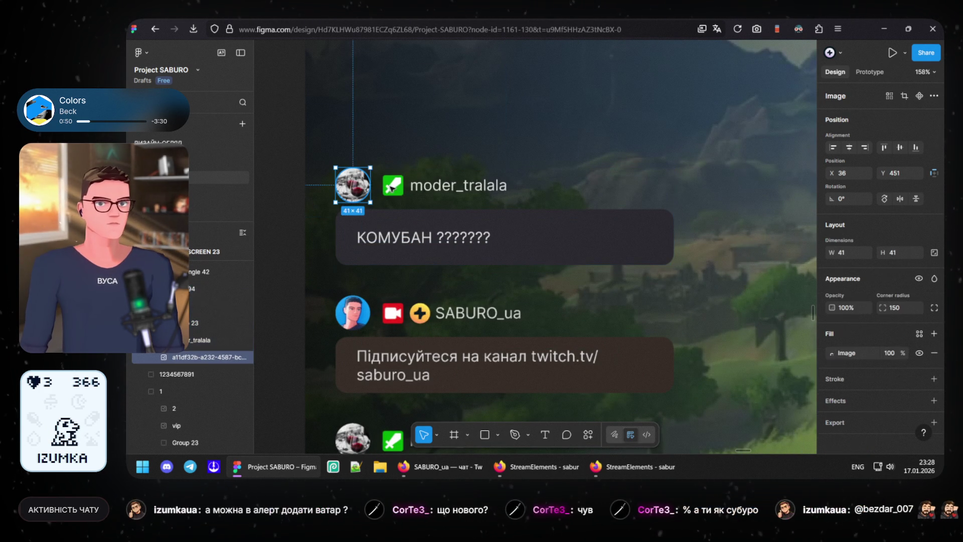
left_click(393, 185, "shift")
left_click(463, 187, "shift")
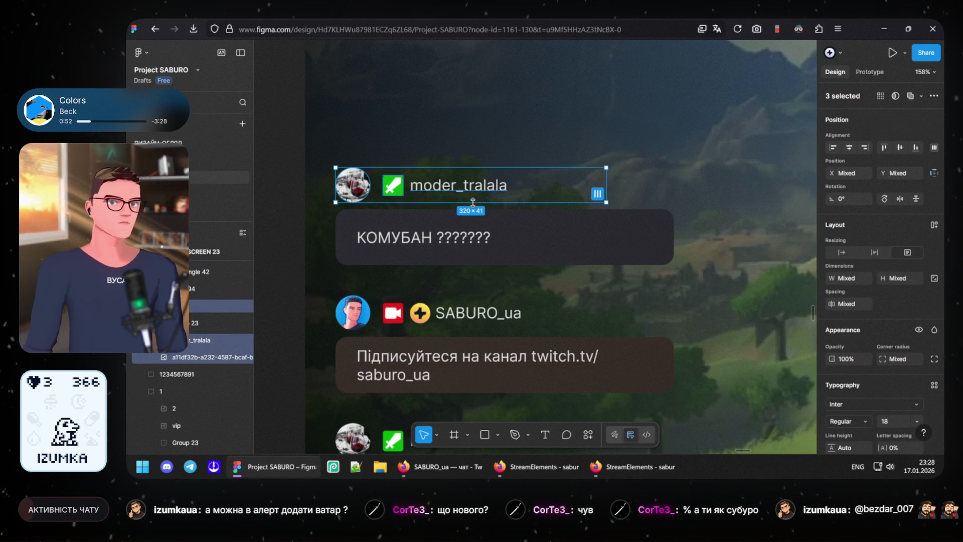
key("Delete")
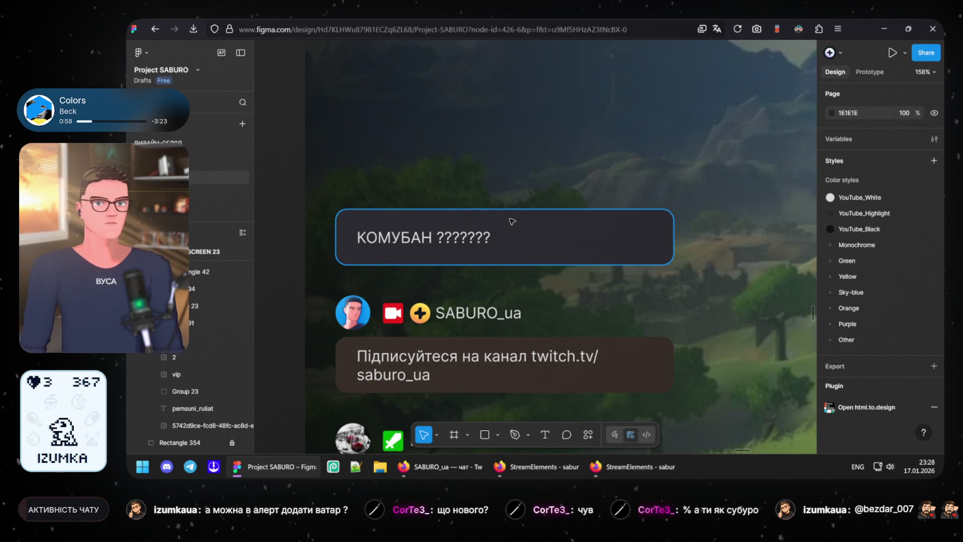
Step: Round the КОМУБАН bubble with a 63.5 corner radius into a pill shape
left_click(461, 230)
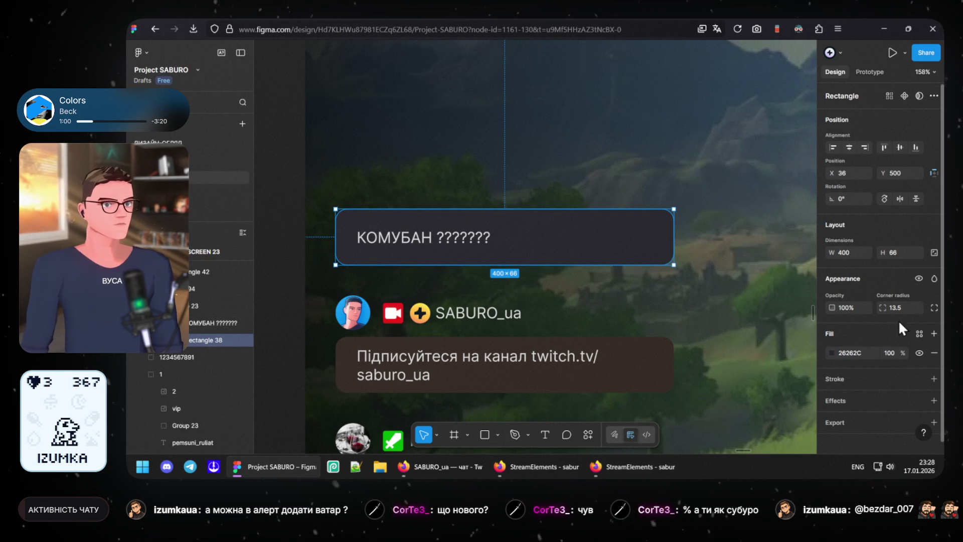
left_click_drag(889, 307, 895, 307)
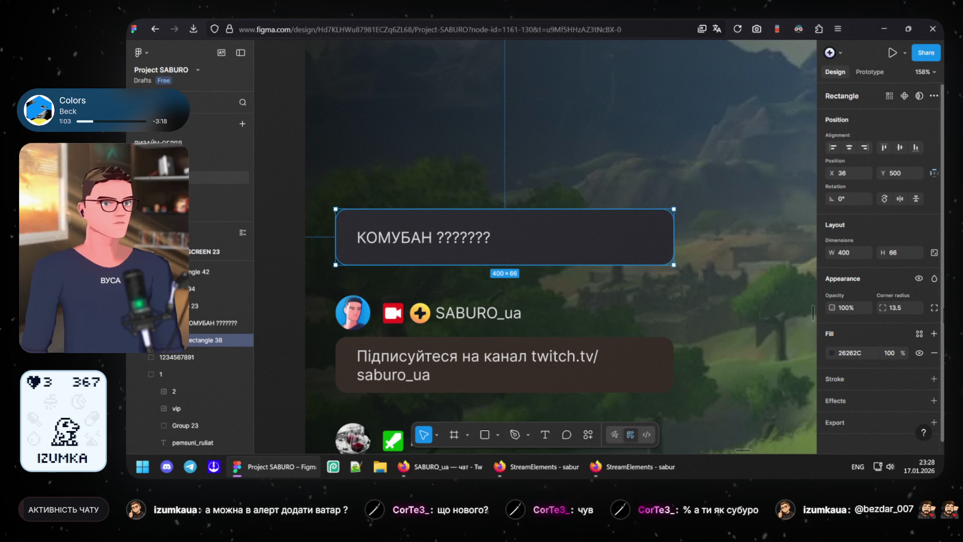
left_click(903, 309)
type("63.5")
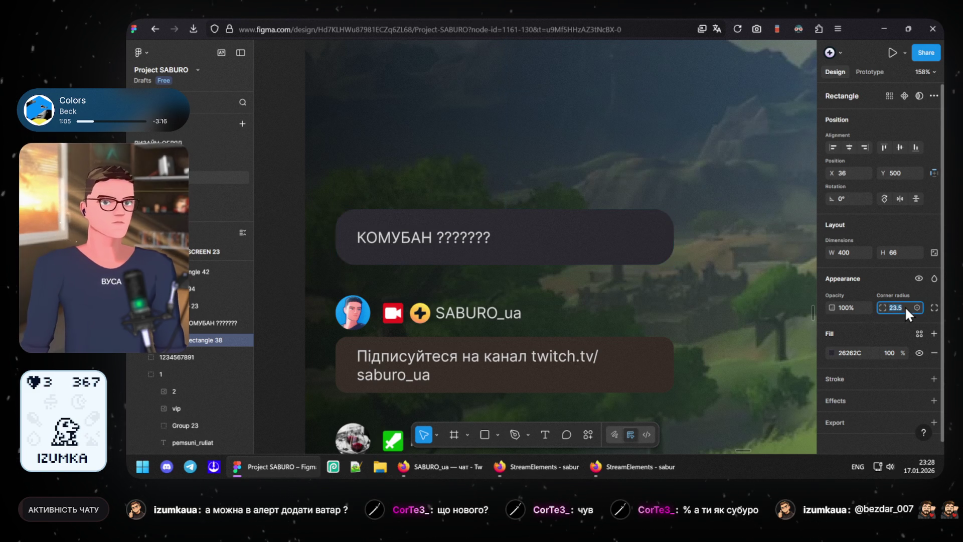
key("Return")
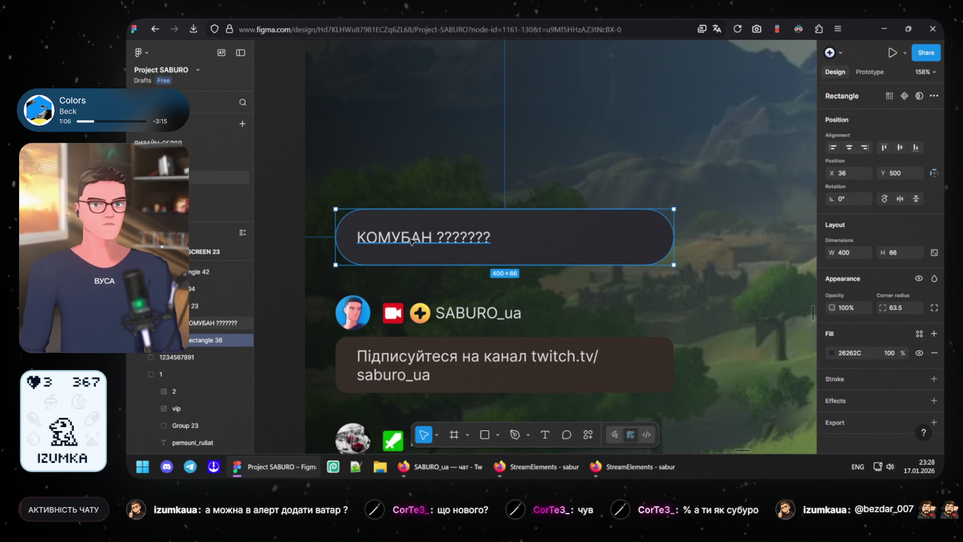
left_click(411, 241)
mouse_move(443, 467)
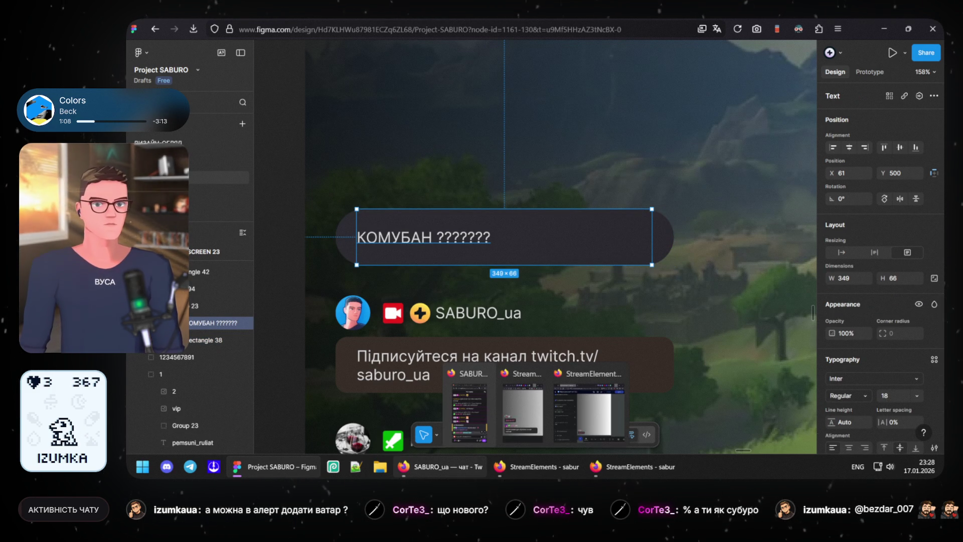
left_click(432, 466)
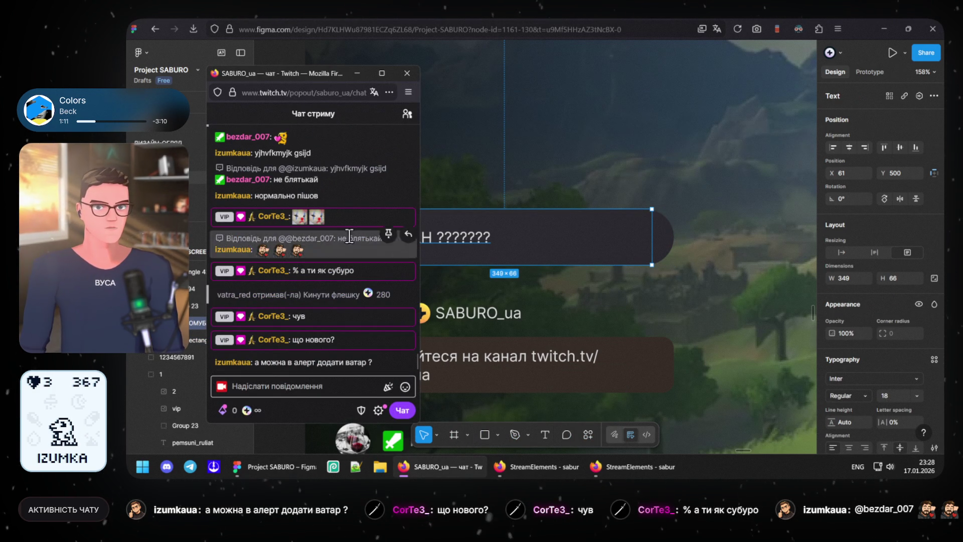
left_click(357, 73)
left_click(527, 466)
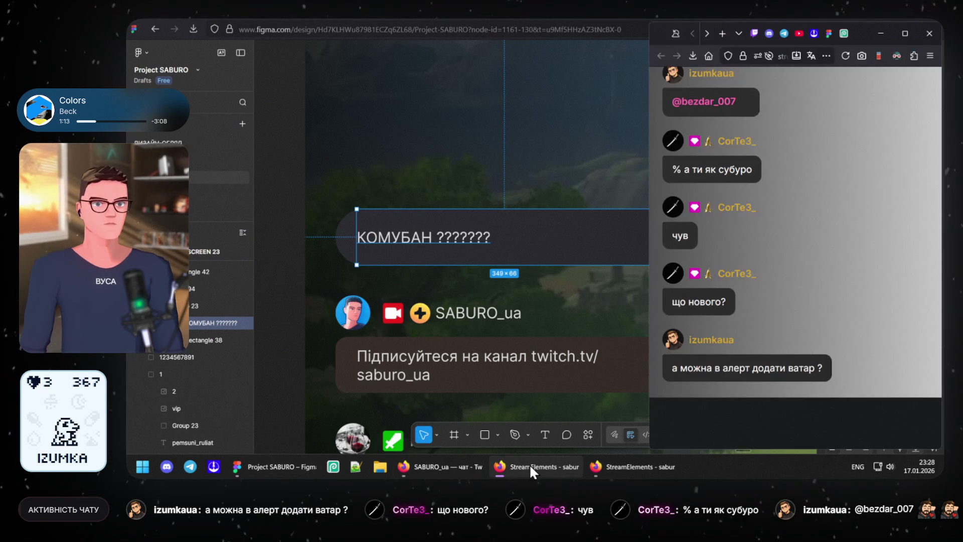
left_click(638, 468)
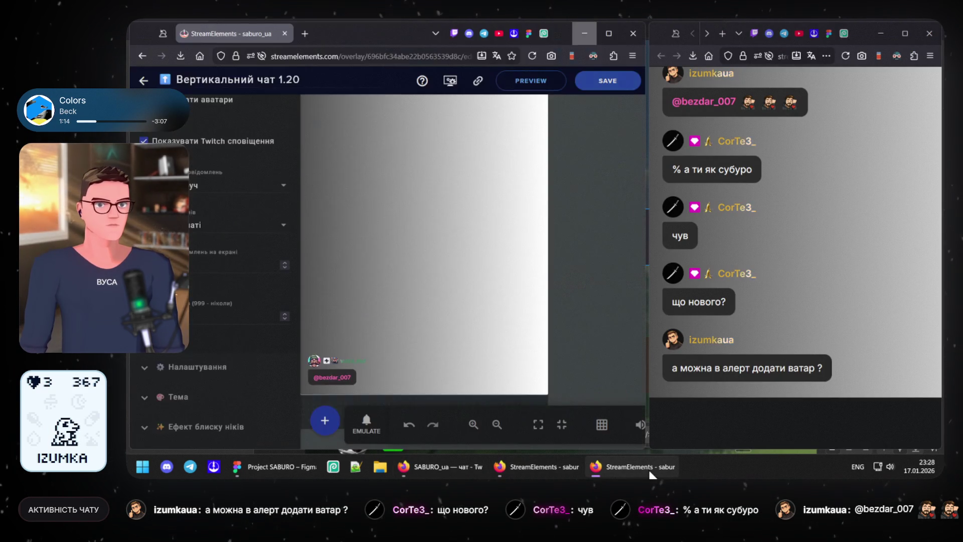
scroll(202, 361, "down", 2)
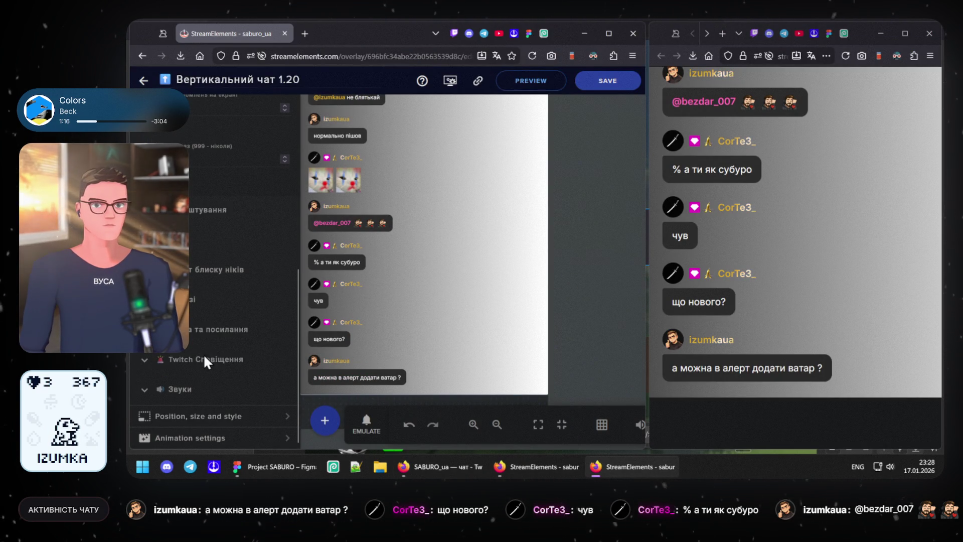
left_click(144, 360)
scroll(249, 355, "down", 3)
left_click(207, 279)
mouse_move(441, 468)
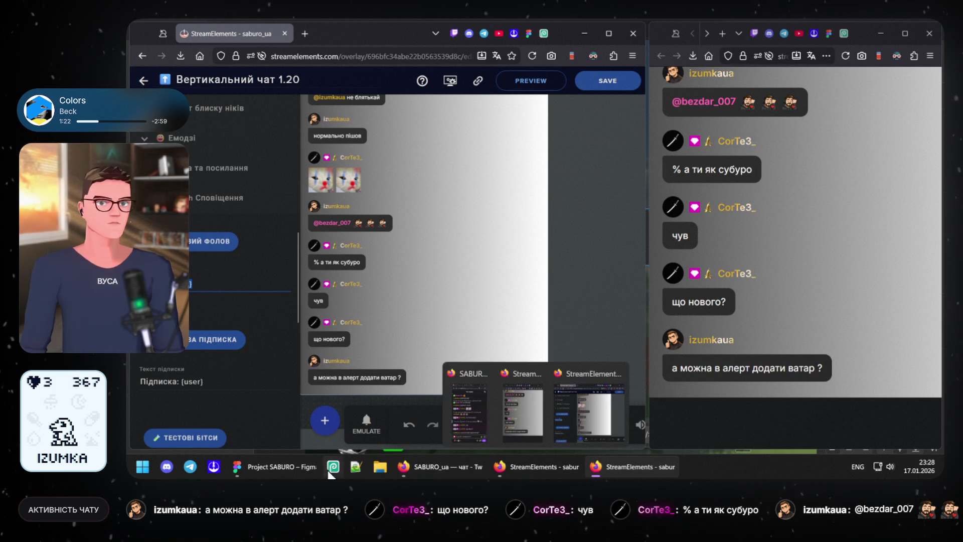
left_click(280, 466)
double_click(416, 243)
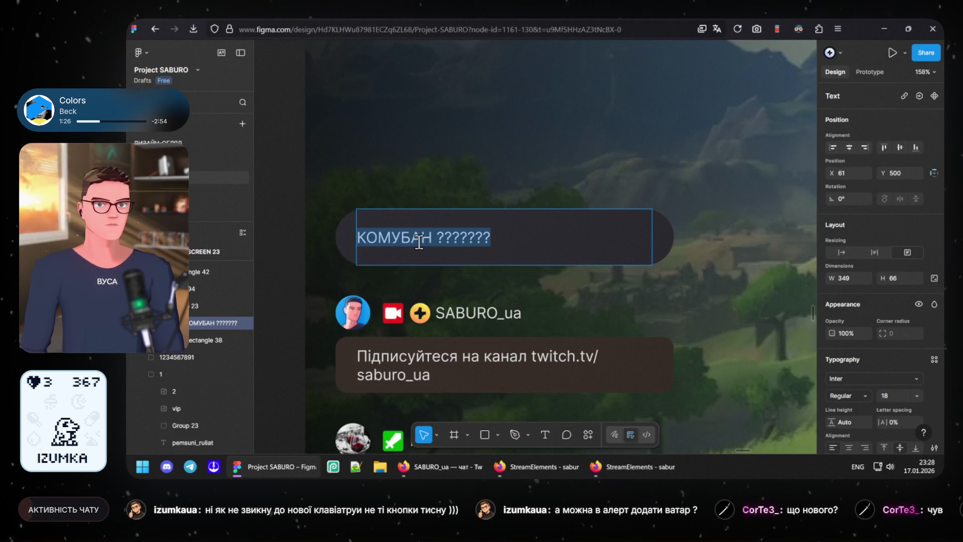
Step: Paste the follow alert text 'Фолов: {user}' into the pill message and check the Twitch chat
type("Фолов: {user}")
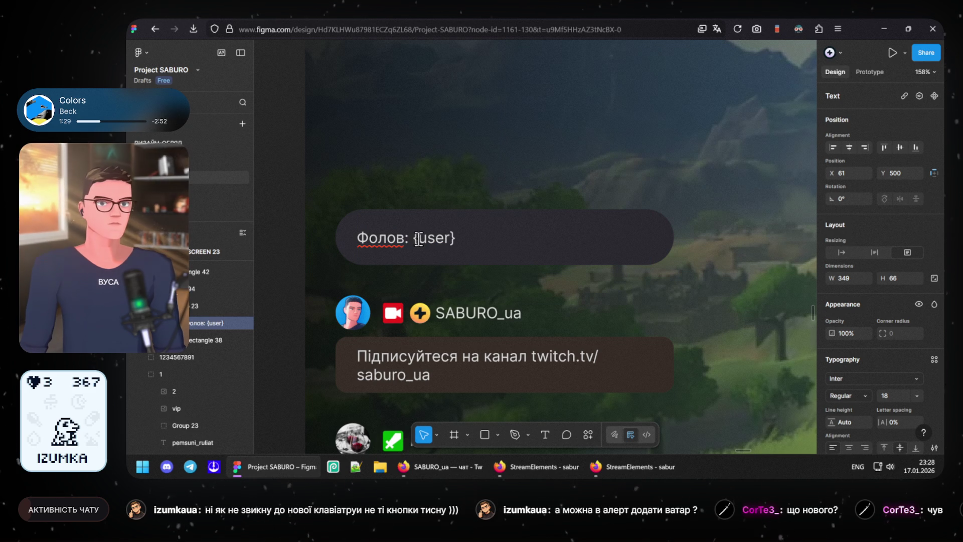
left_click(451, 474)
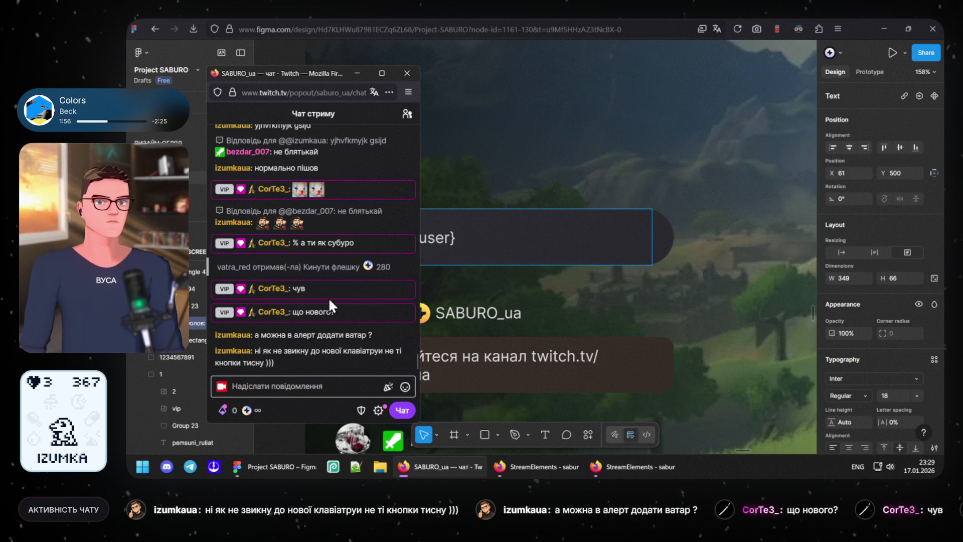
mouse_move(302, 334)
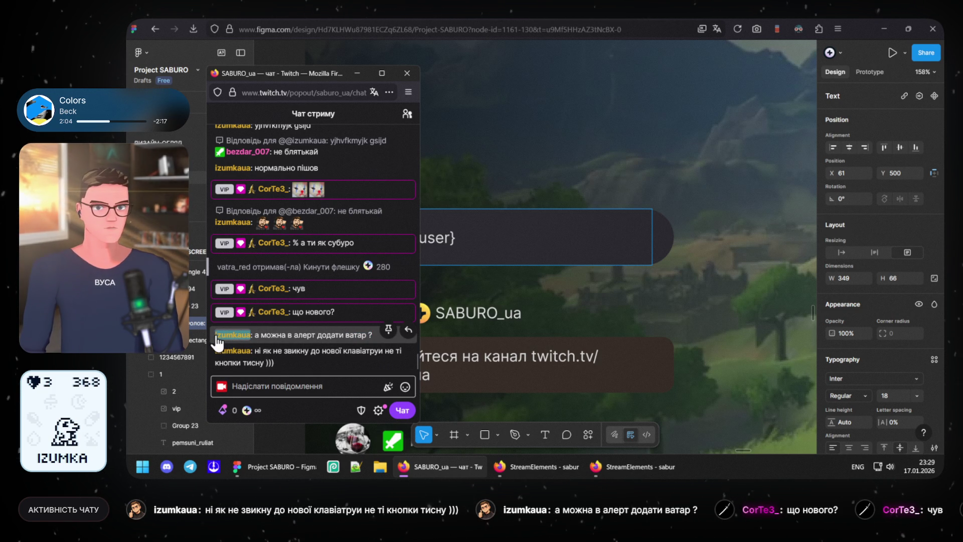
left_click(463, 236)
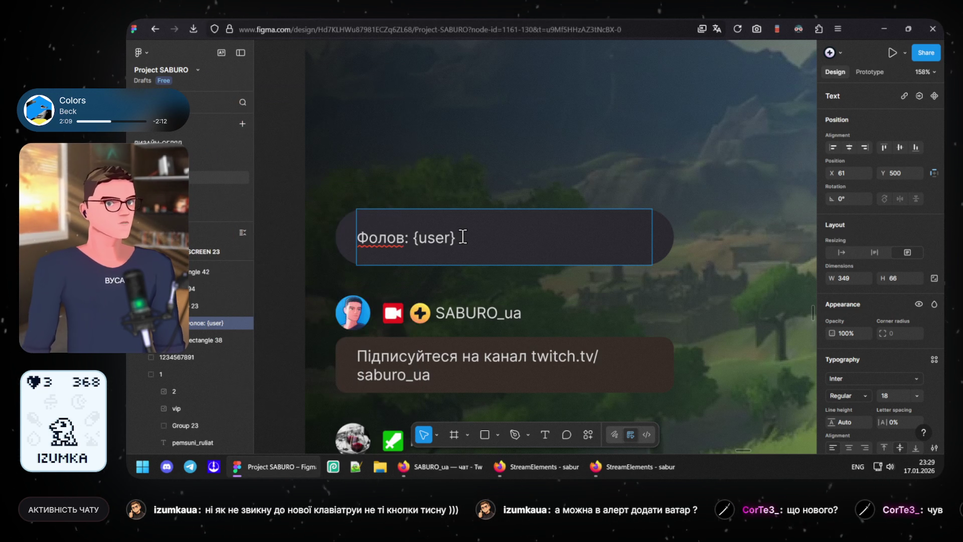
left_click_drag(457, 238, 361, 228)
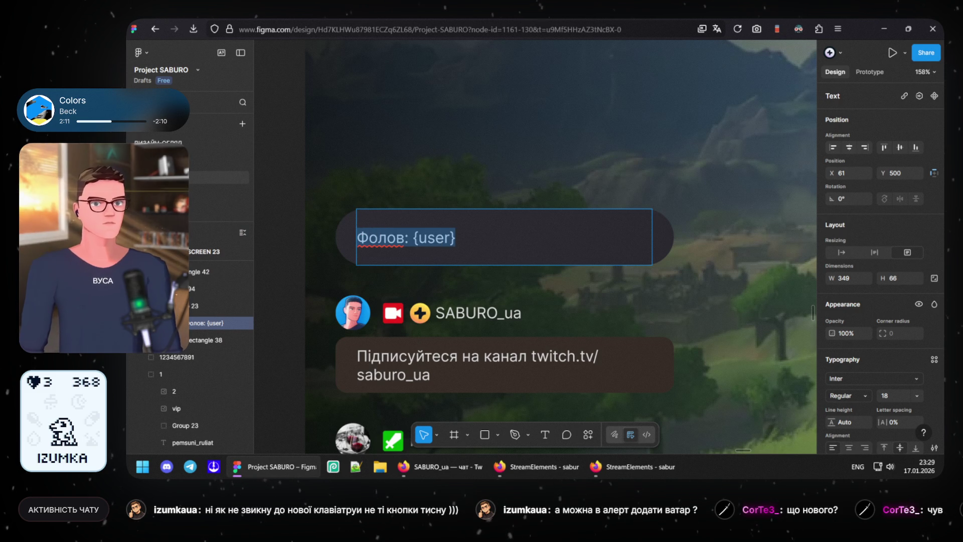
type("izumkaua")
key("ctrl+z")
left_click(417, 239)
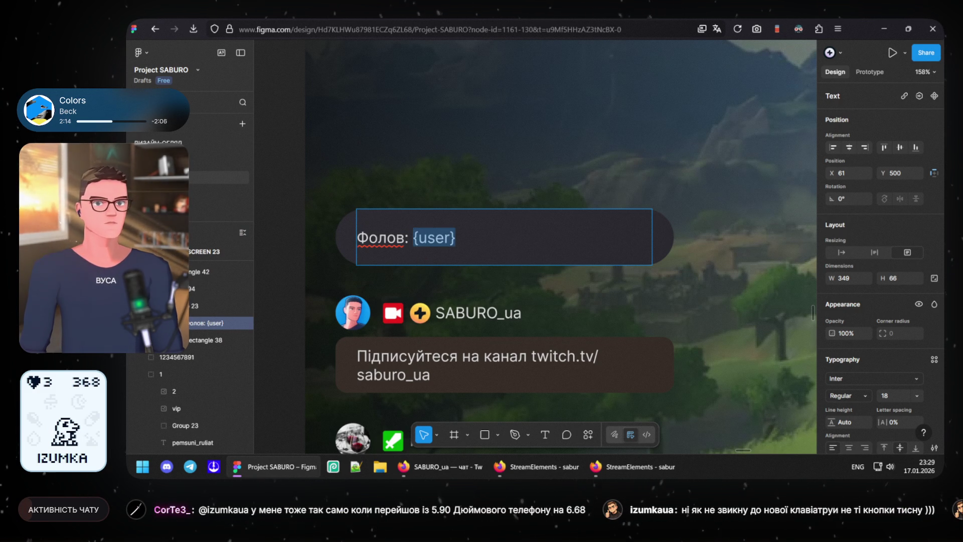
type("izumkaua")
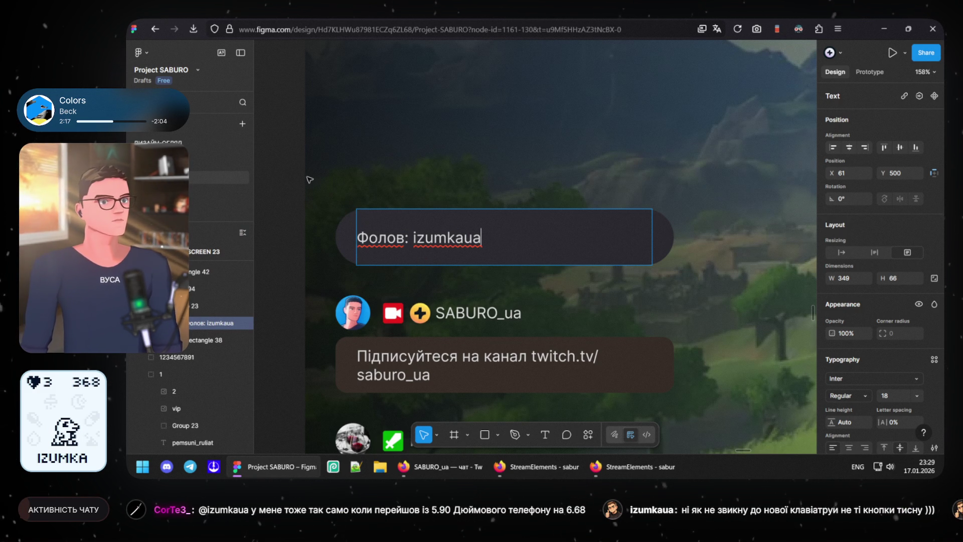
key("Escape")
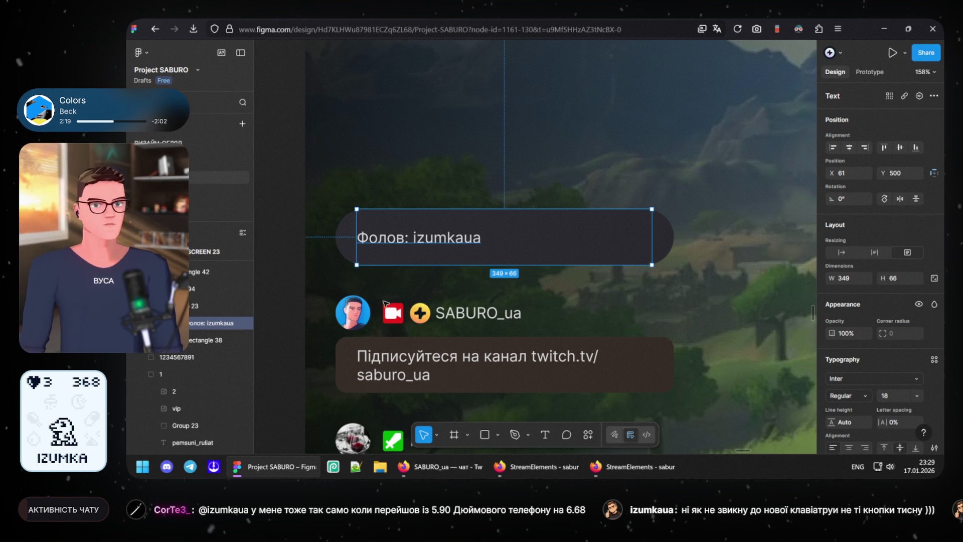
scroll(381, 298, "down", 2)
scroll(380, 298, "down", 8)
scroll(452, 351, "down", 5)
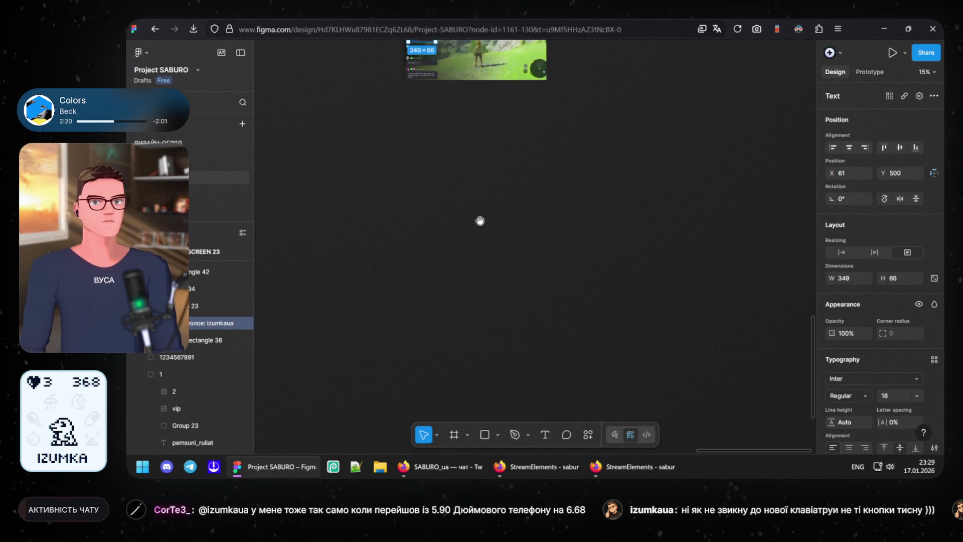
scroll(467, 161, "left", 5)
scroll(769, 230, "down", 1)
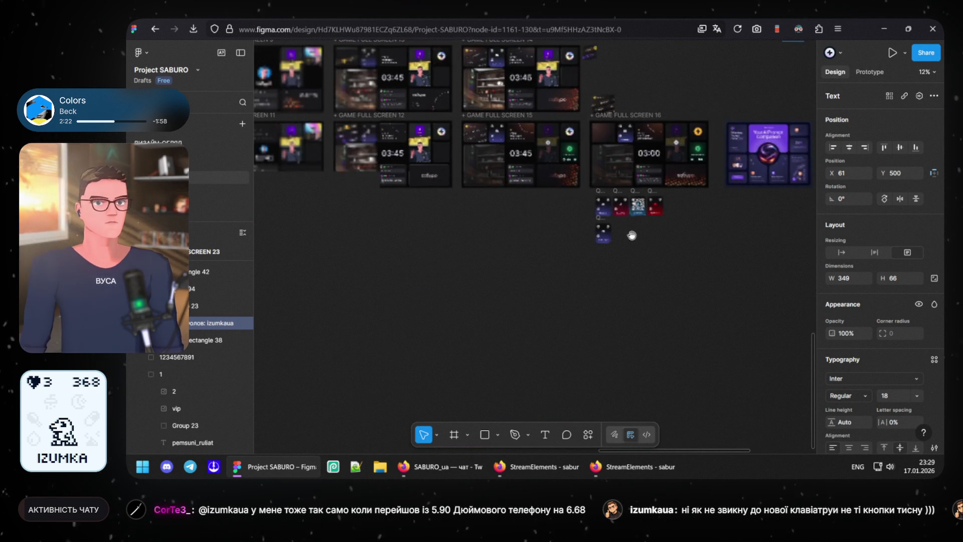
scroll(630, 233, "up", 5)
scroll(385, 245, "left", 5)
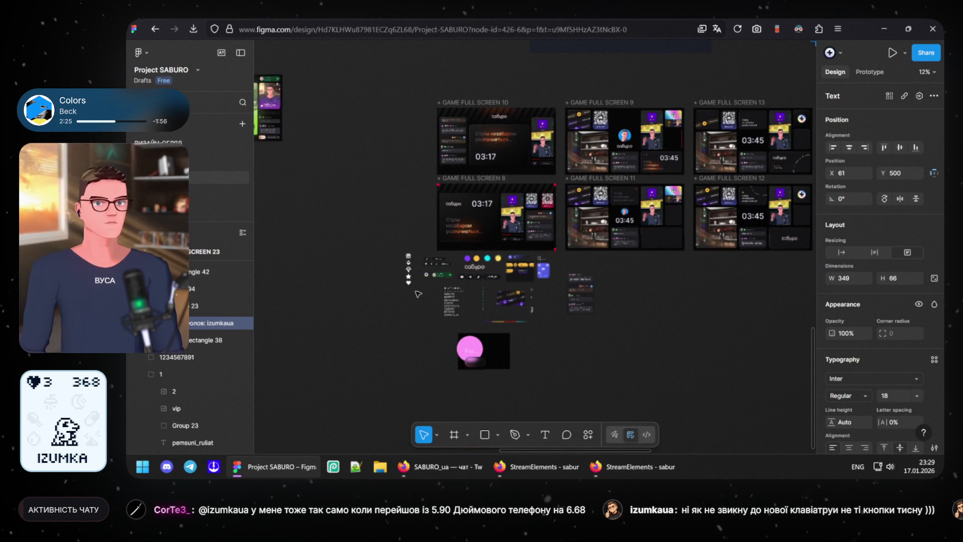
Step: Copy the five white alert icons and paste them into Game Full Screen 23 beside the chat stack
left_click_drag(385, 245, 419, 300)
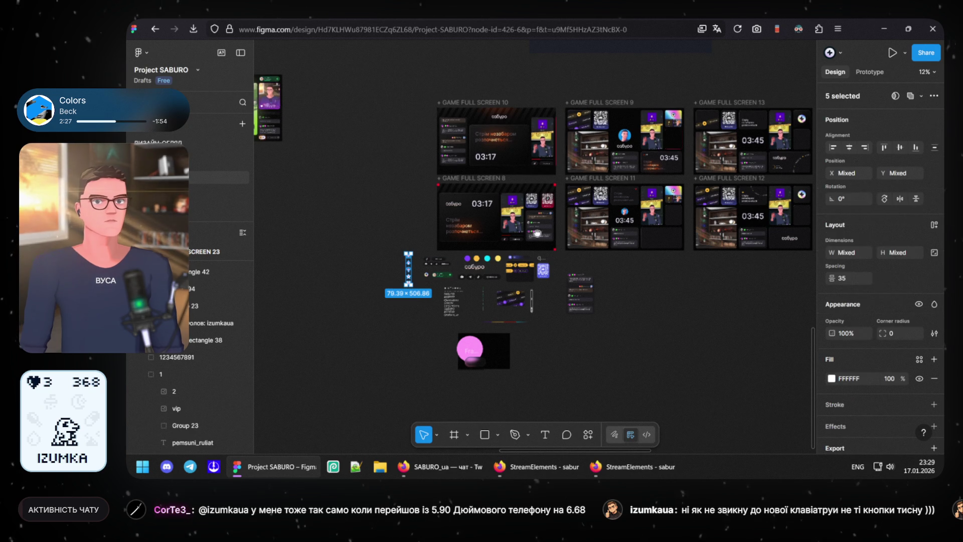
scroll(528, 283, "up", 10)
scroll(548, 275, "left", 5)
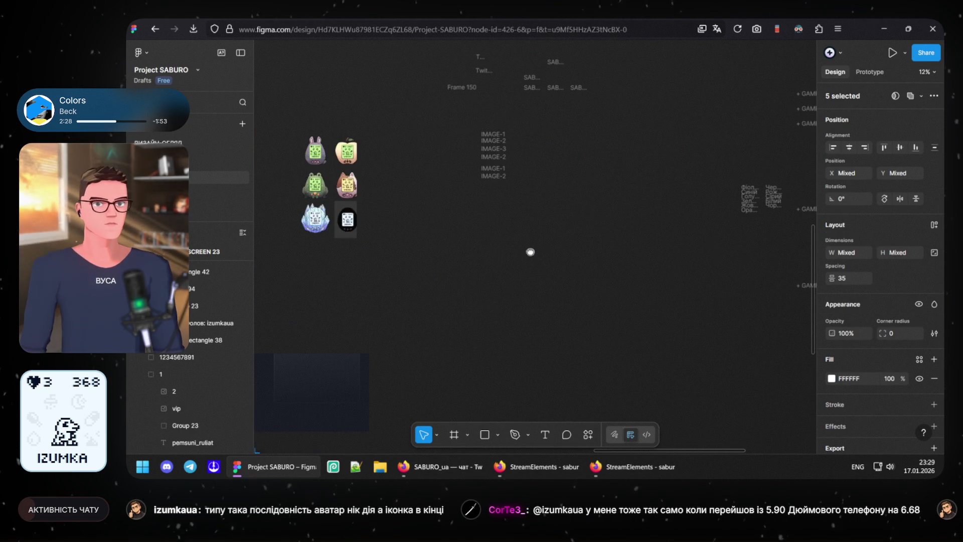
scroll(547, 200, "right", 5)
scroll(570, 236, "down", 2)
scroll(616, 248, "up", 3)
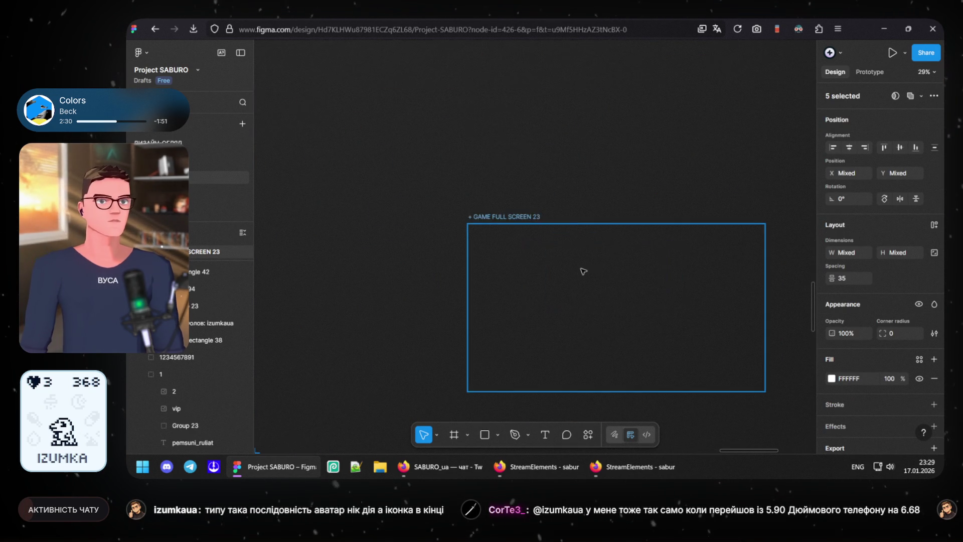
scroll(580, 269, "up", 2)
scroll(580, 249, "up", 2)
scroll(435, 271, "up", 2)
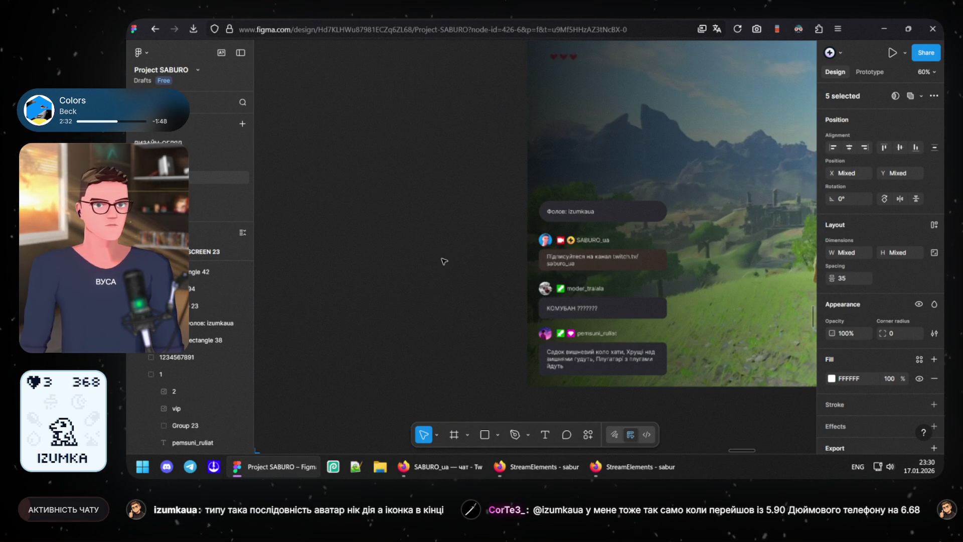
left_click(444, 261)
key("ctrl+v")
scroll(547, 275, "up", 2)
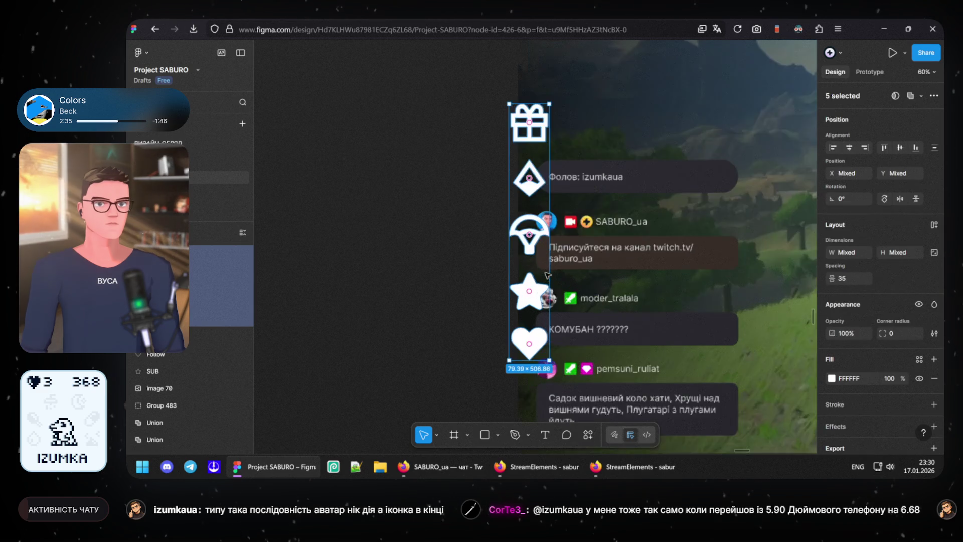
scroll(547, 276, "up", 2)
scroll(544, 260, "up", 3)
Step: Shrink the icon column and reduce the Фолов: izumkaua bar to 400×50
mouse_move(540, 247)
left_mouse_down()
mouse_move(501, 245)
mouse_move(422, 213)
left_mouse_up()
scroll(525, 243, "up", 1)
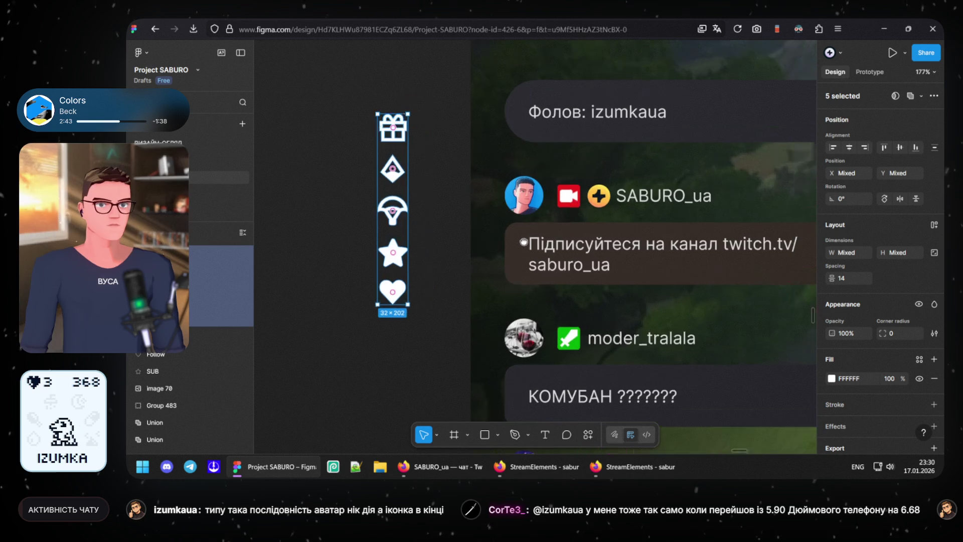
scroll(524, 243, "up", 2)
scroll(523, 242, "right", 2)
left_click(619, 211)
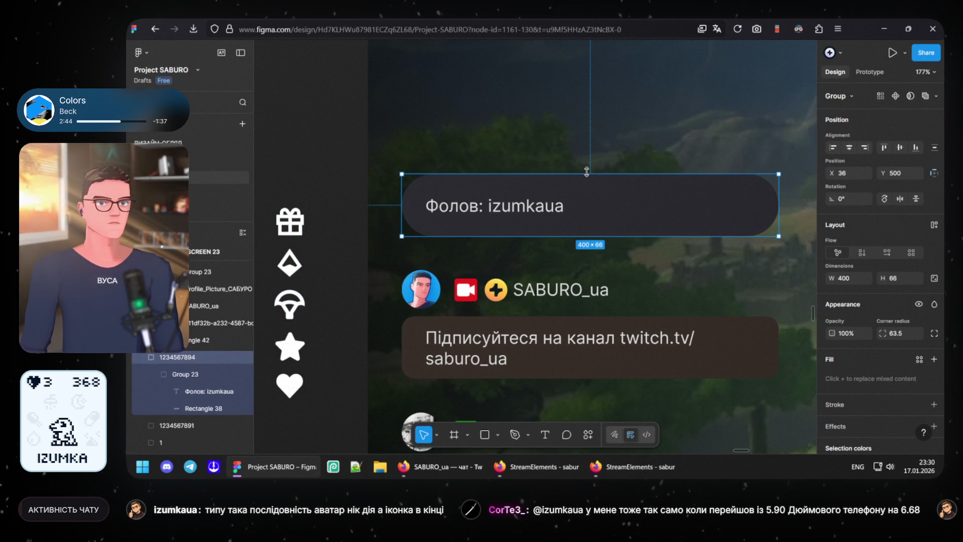
left_click_drag(586, 177, 583, 189)
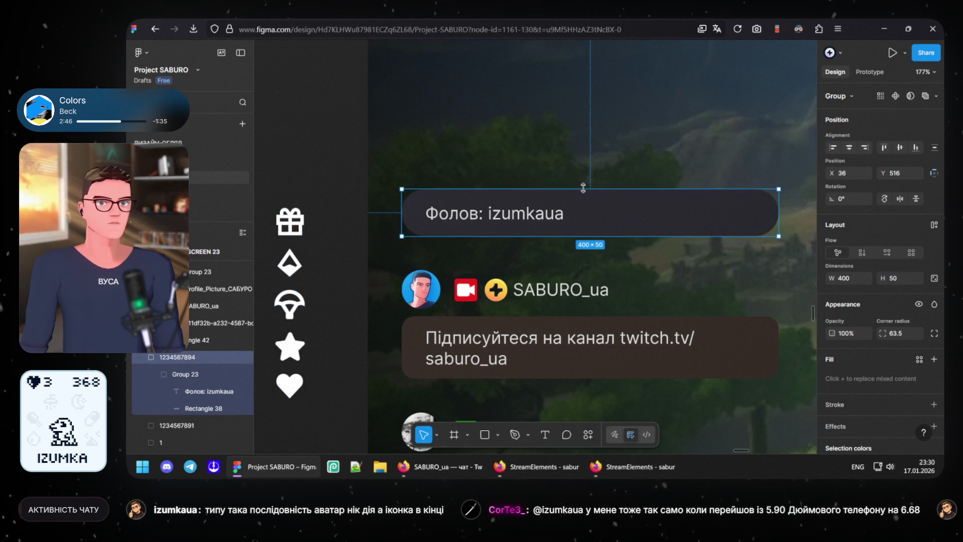
left_click_drag(583, 187, 583, 187)
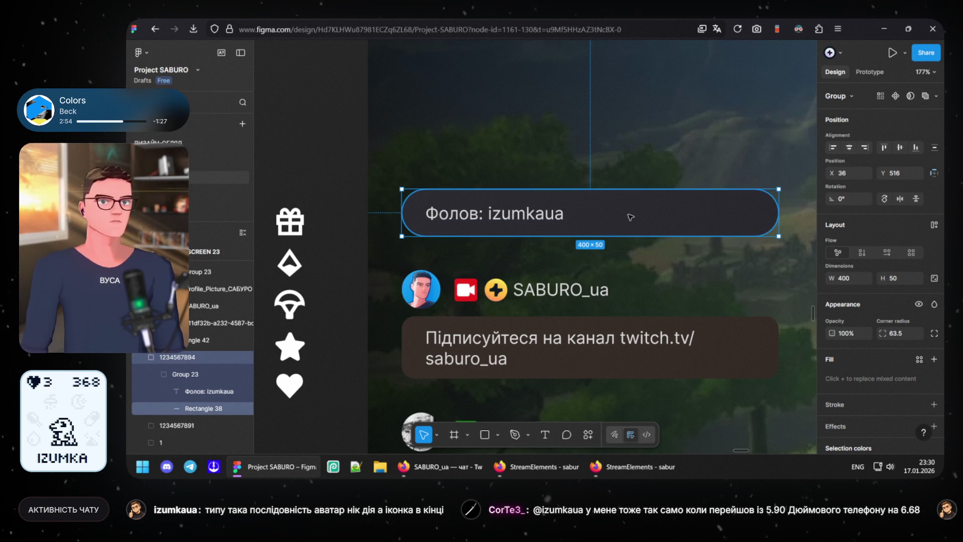
double_click(573, 216)
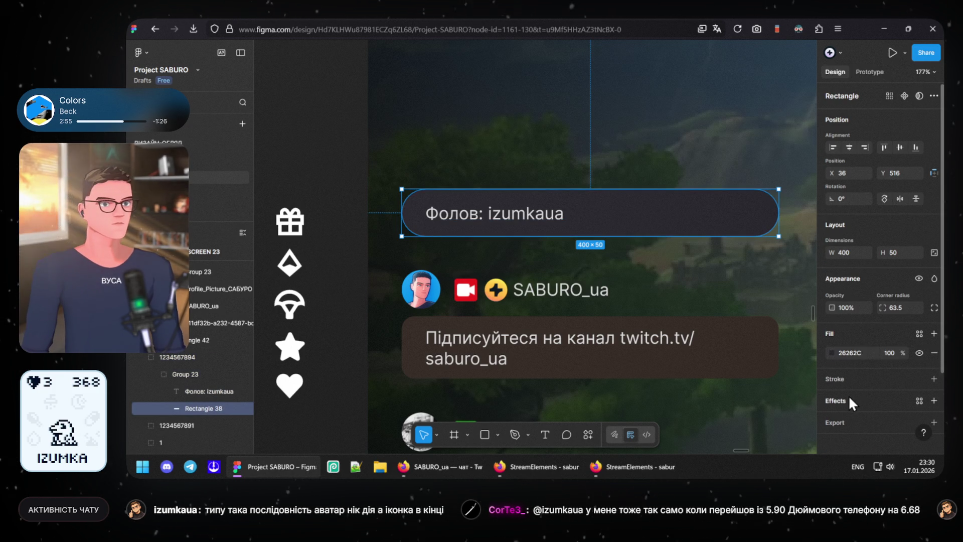
Step: Change the follow bar's fill from dark grey to deep purple 3B1D56 via the colour picker
left_click(831, 353)
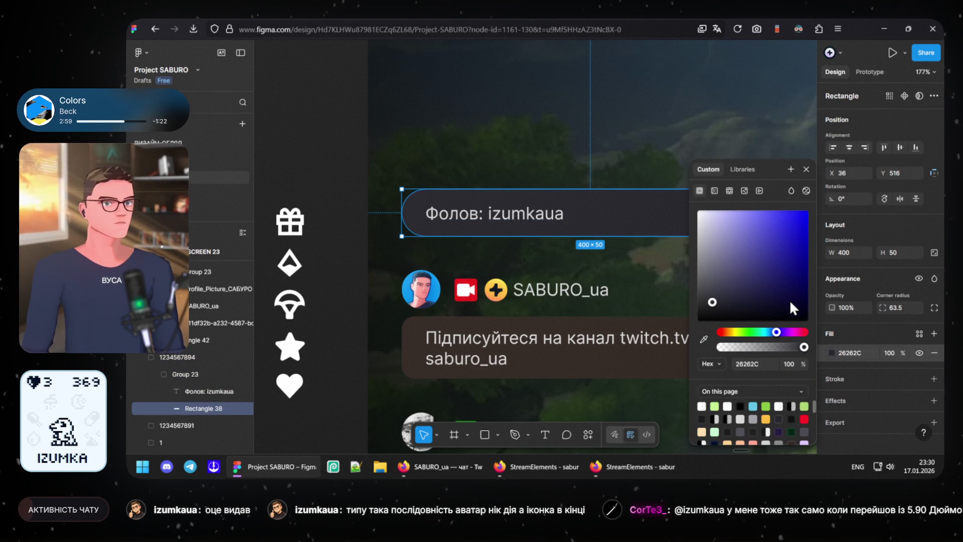
left_click_drag(781, 328, 785, 330)
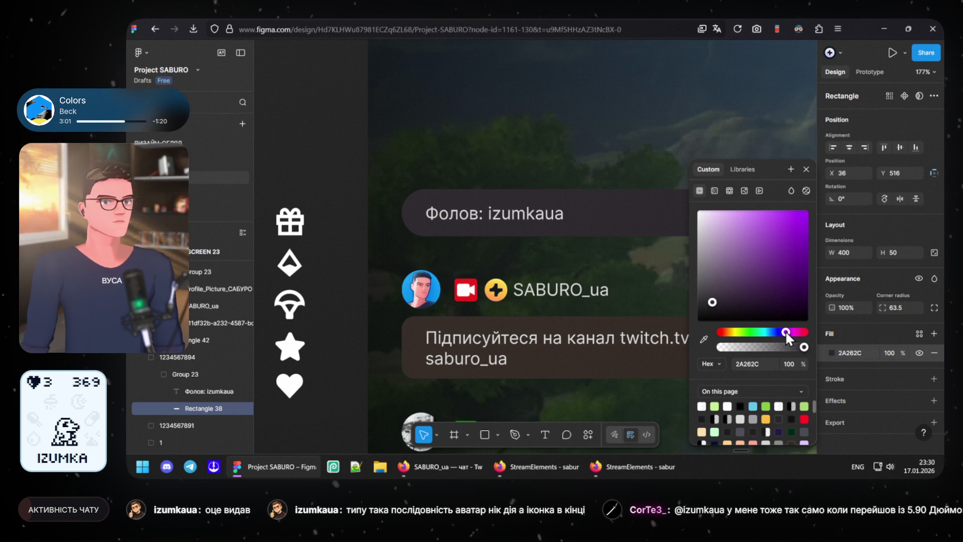
left_click(800, 280)
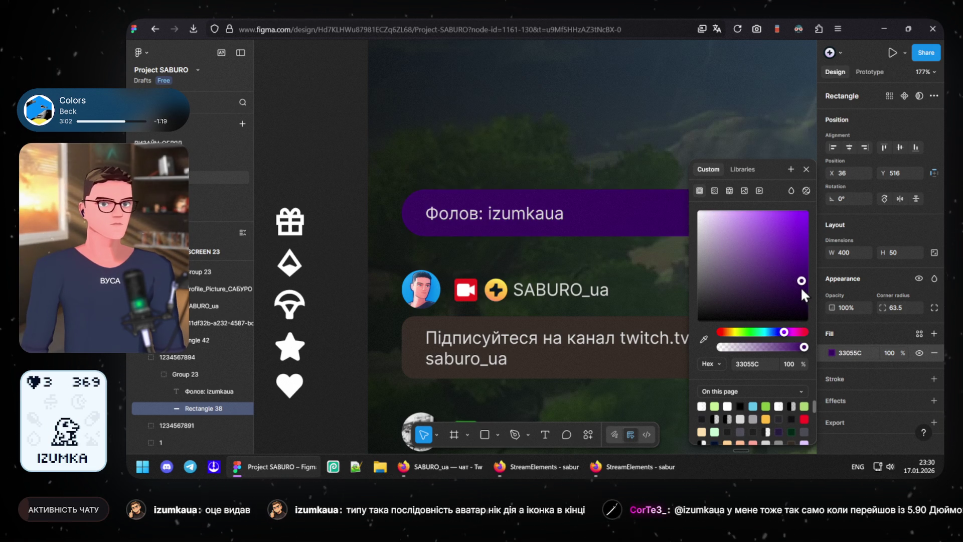
left_click_drag(768, 289, 771, 288)
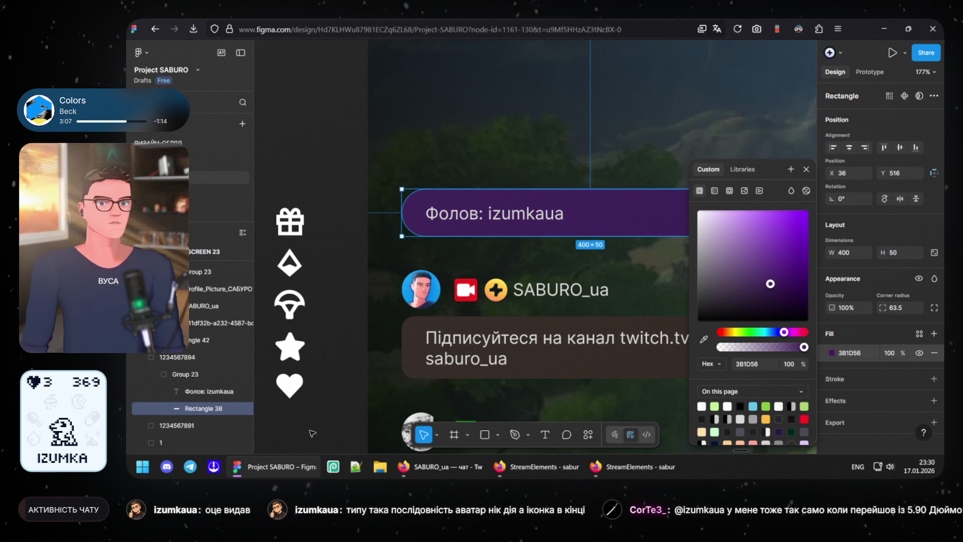
mouse_move(536, 467)
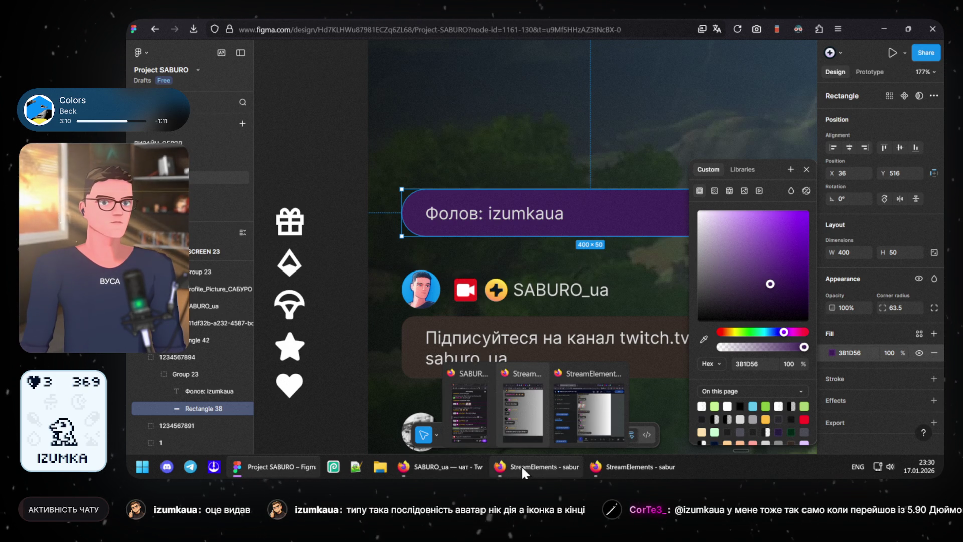
Step: Copy the --alert-follow colour 623db4 from the StreamElements overlay's custom CSS
left_click(617, 464)
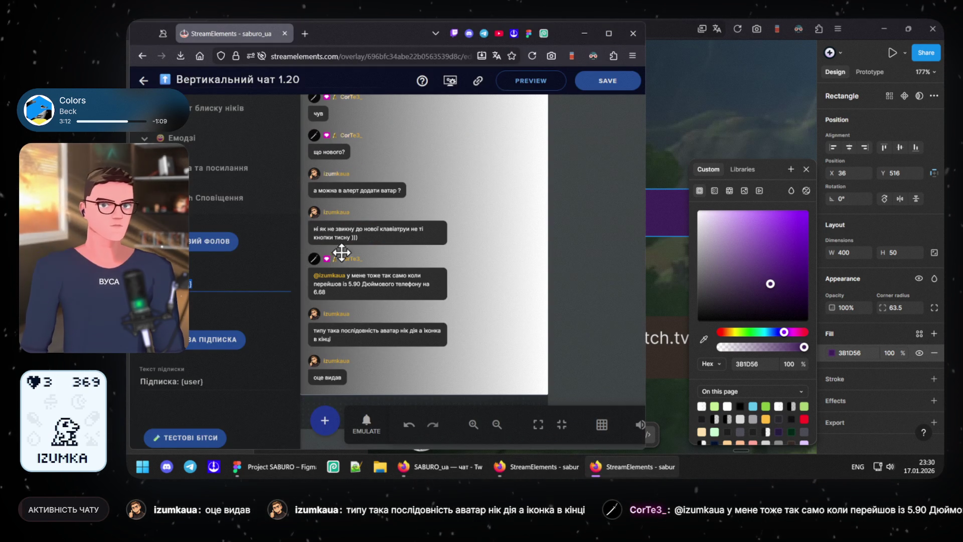
scroll(226, 264, "up", 5)
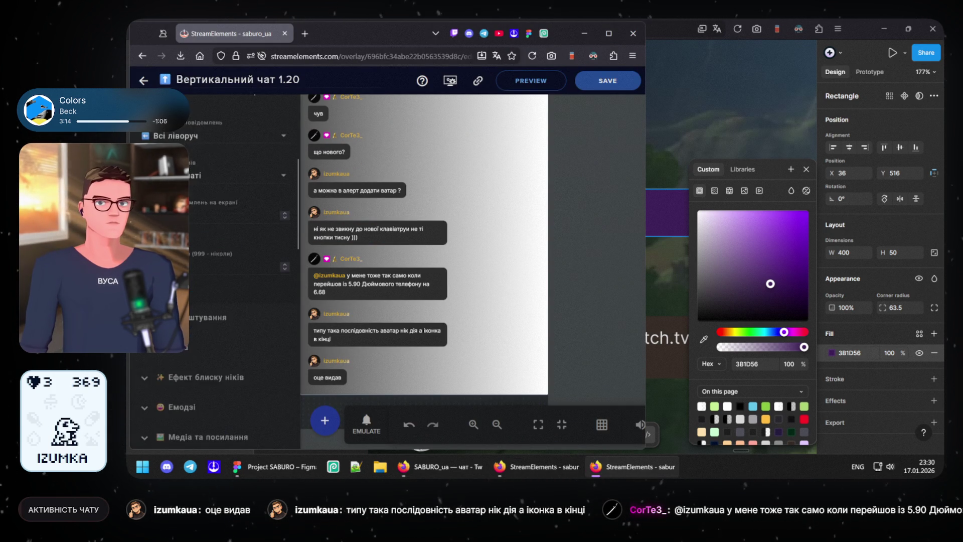
scroll(226, 226, "up", 3)
left_click(223, 150)
left_click(287, 114)
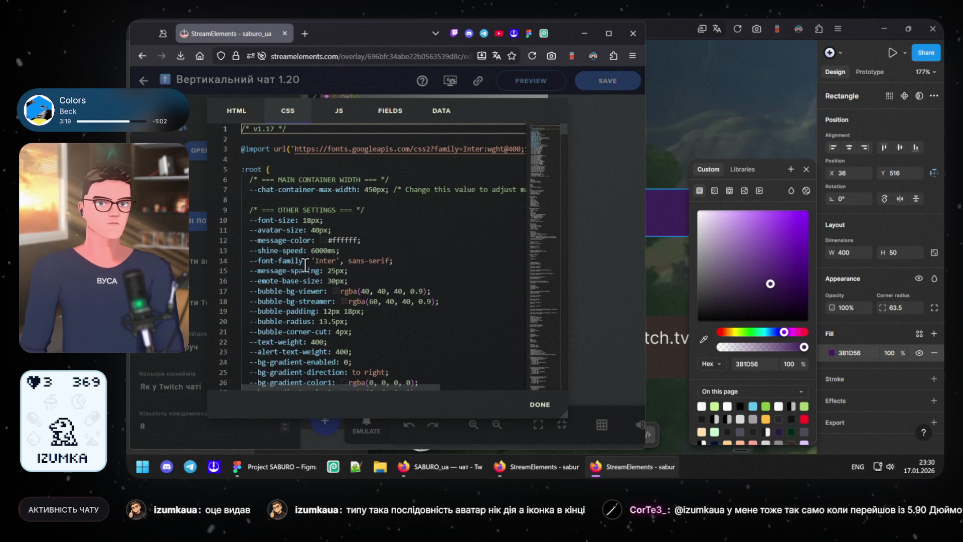
scroll(311, 281, "down", 5)
scroll(309, 274, "down", 2)
scroll(305, 267, "up", 1)
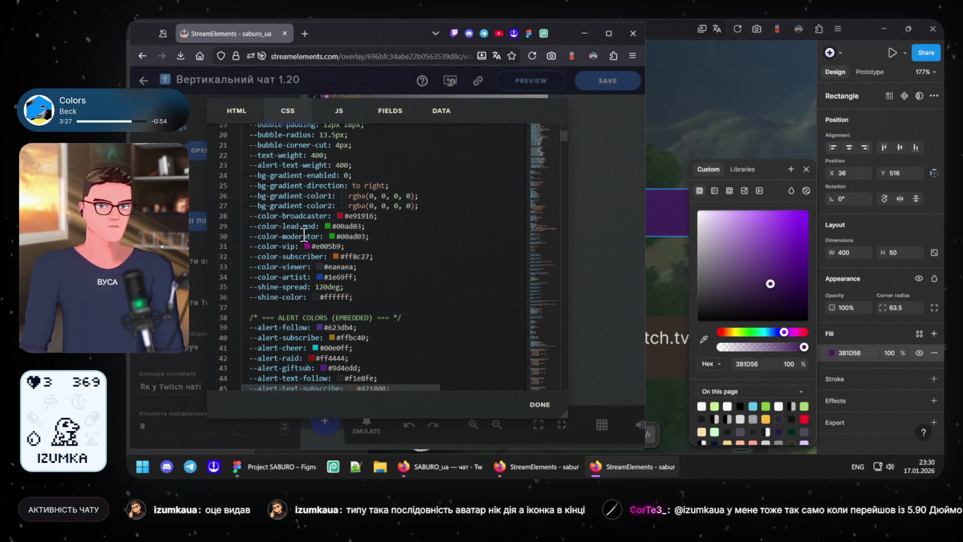
scroll(303, 226, "down", 1)
scroll(331, 241, "down", 1)
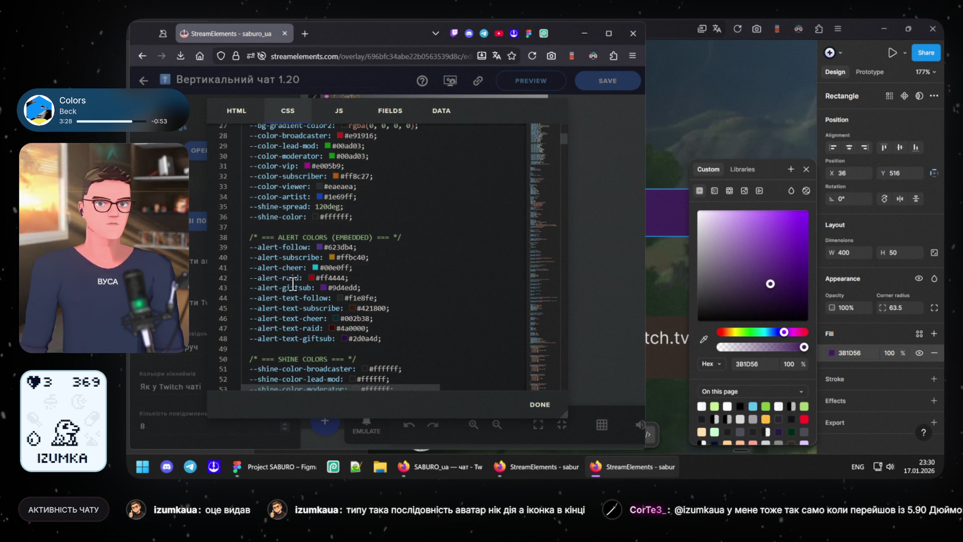
double_click(344, 247)
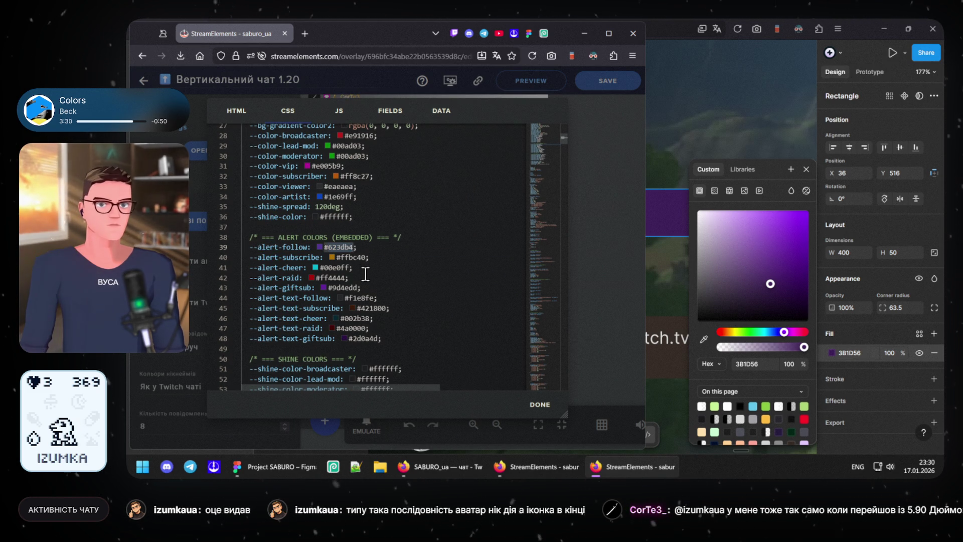
Step: Paste 623DB4 as the Figma follow bar's fill hex and apply it
left_click(761, 361)
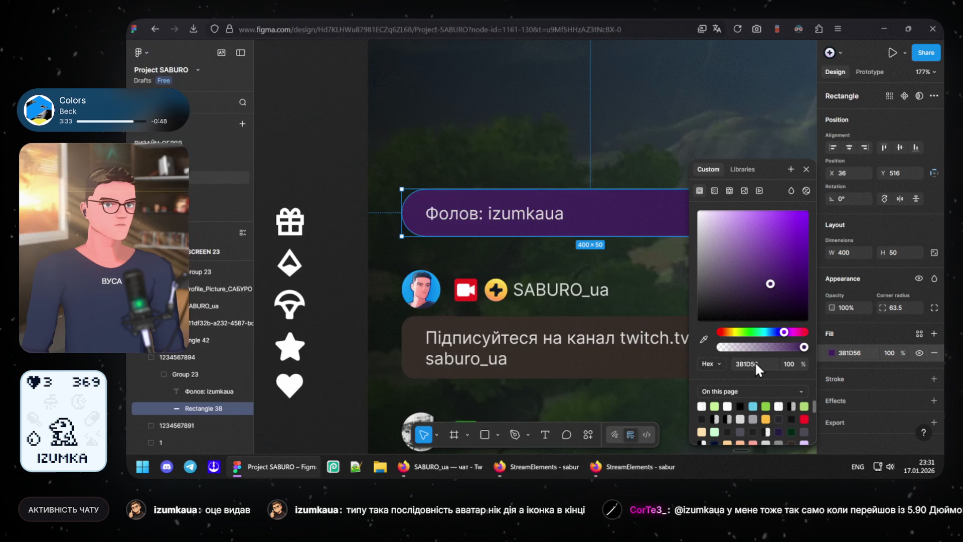
type("623db4")
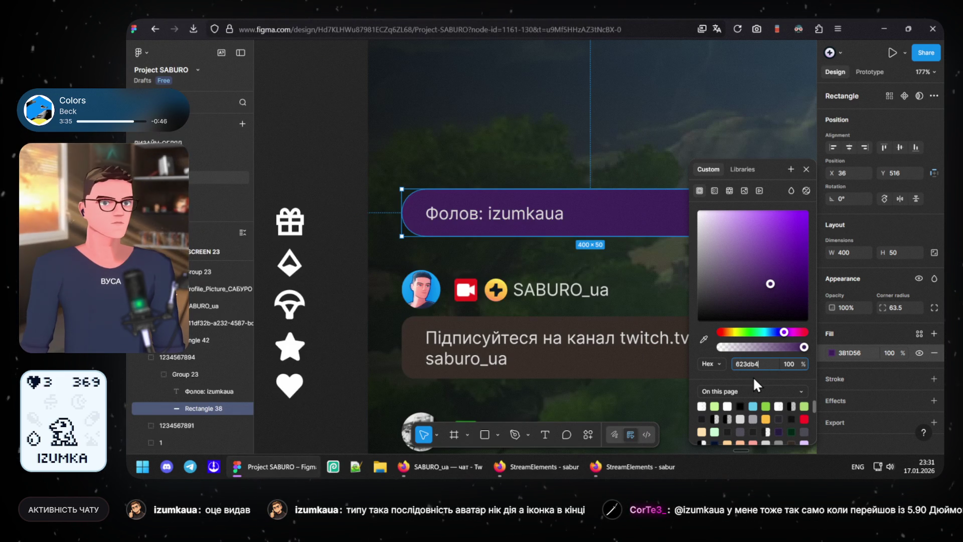
key("Return")
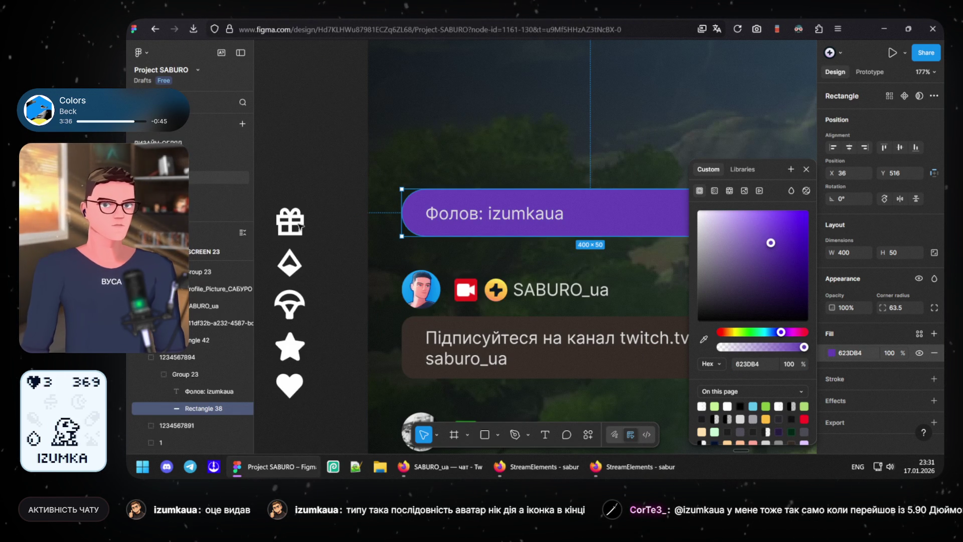
left_click(296, 385)
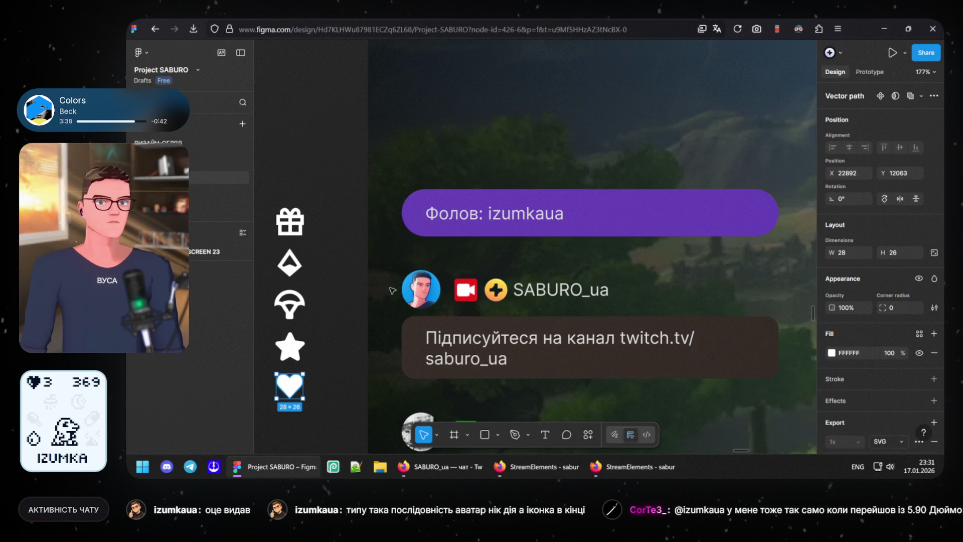
Step: Move the heart icon into the purple follow bar at its left end
key("Delete")
left_click(432, 215)
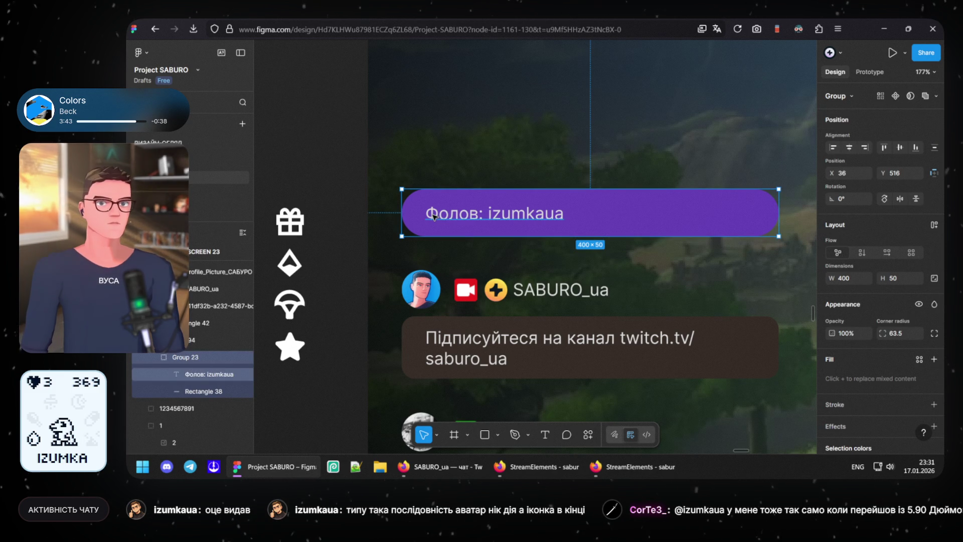
key("ctrl+z")
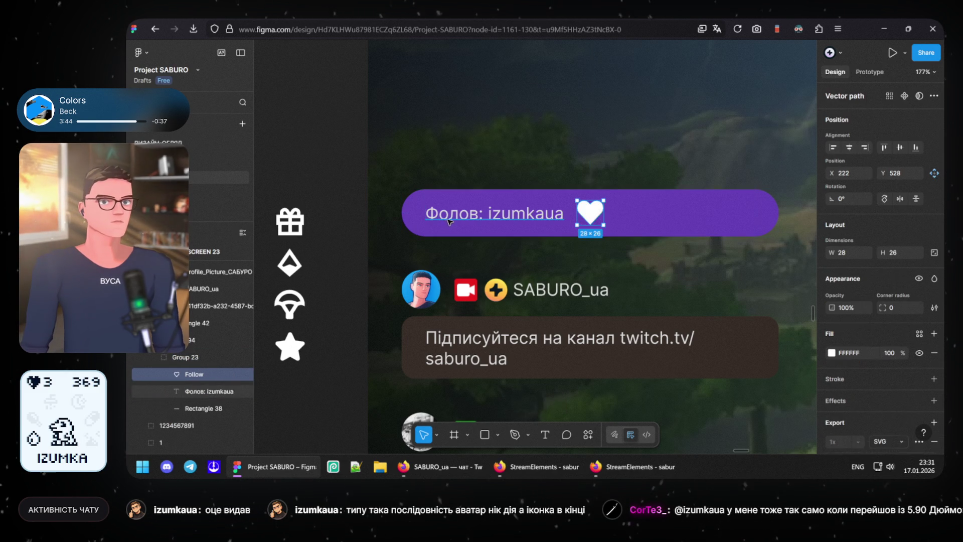
left_click_drag(583, 206, 443, 213)
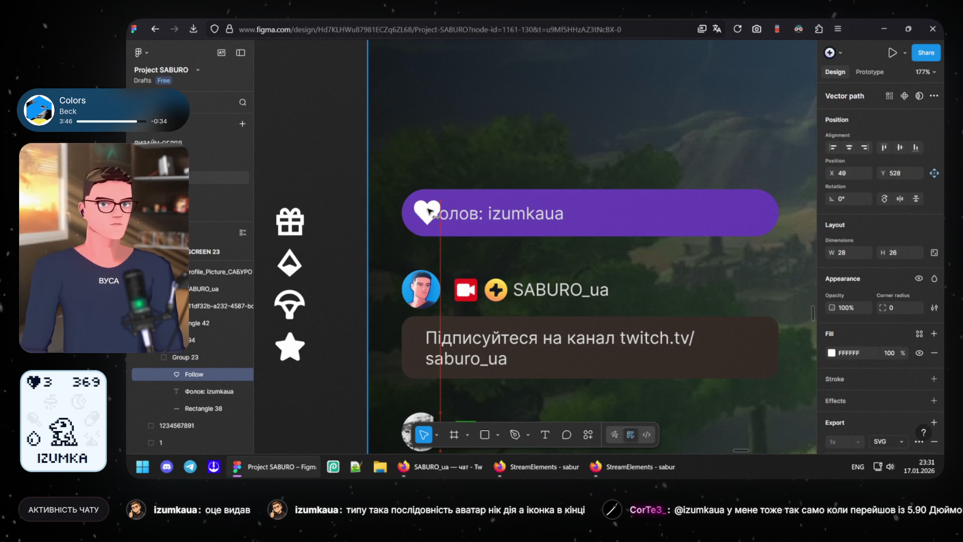
scroll(443, 214, "up", 2)
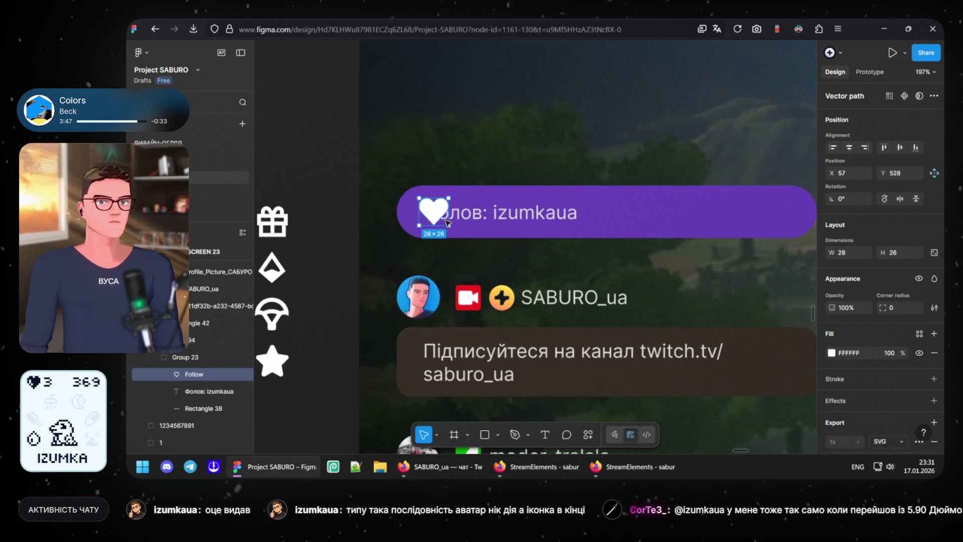
Step: Scale down the heart together with the gift, diamond, parachute and star icons slightly
left_click(476, 193)
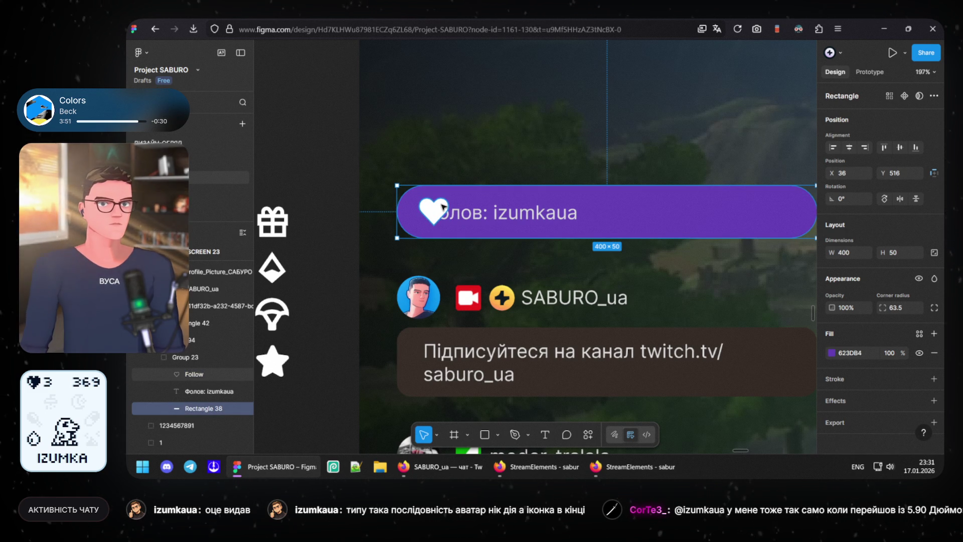
left_click(442, 204)
left_click(285, 235, "shift")
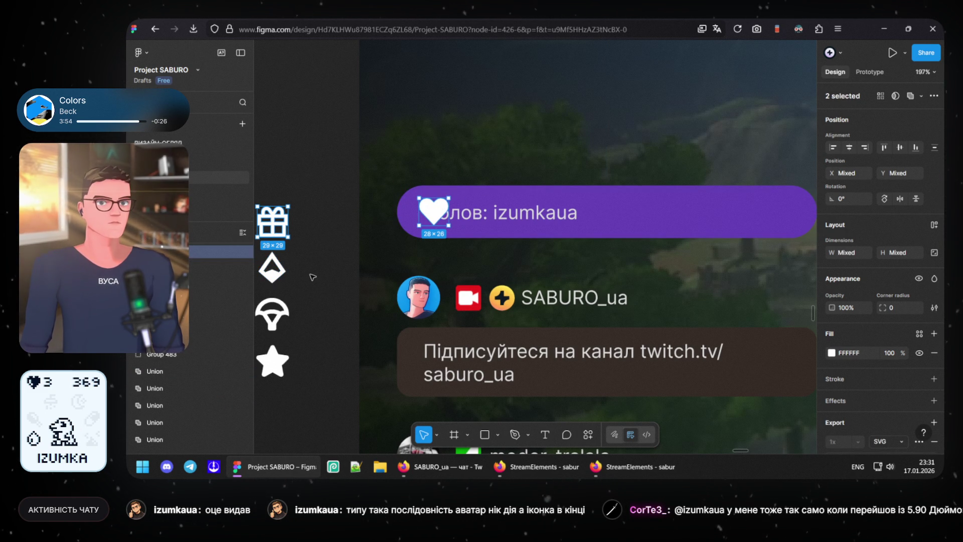
scroll(303, 257, "left", 2)
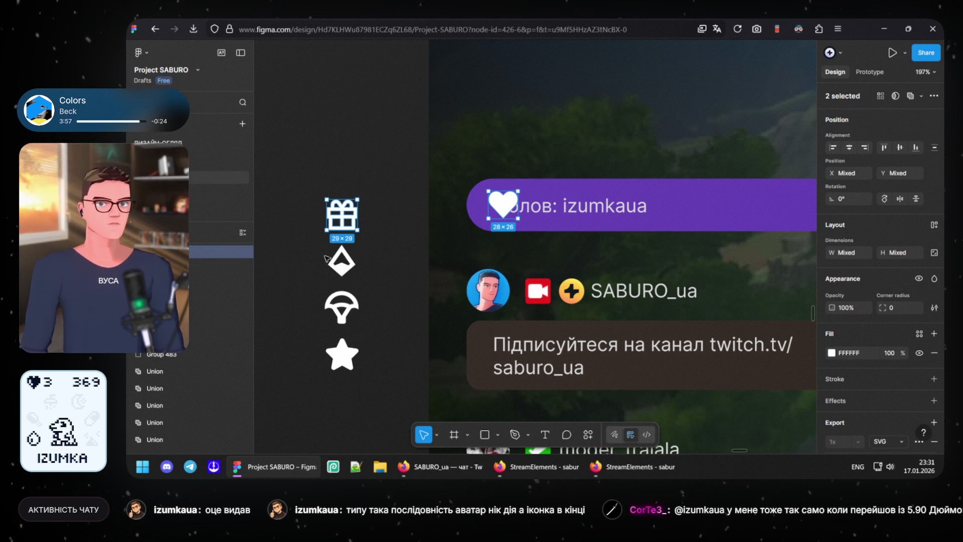
left_click_drag(313, 239, 387, 405)
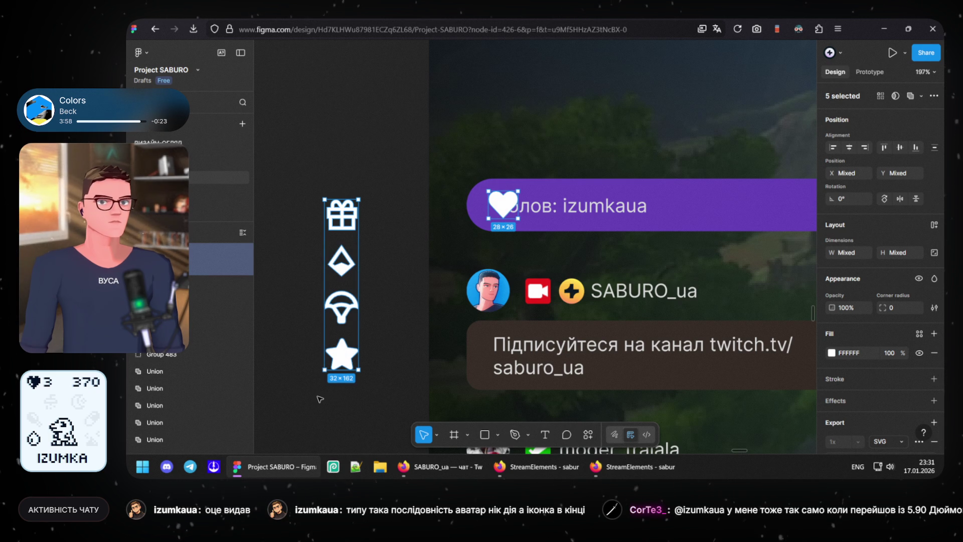
left_click_drag(326, 371, 347, 351)
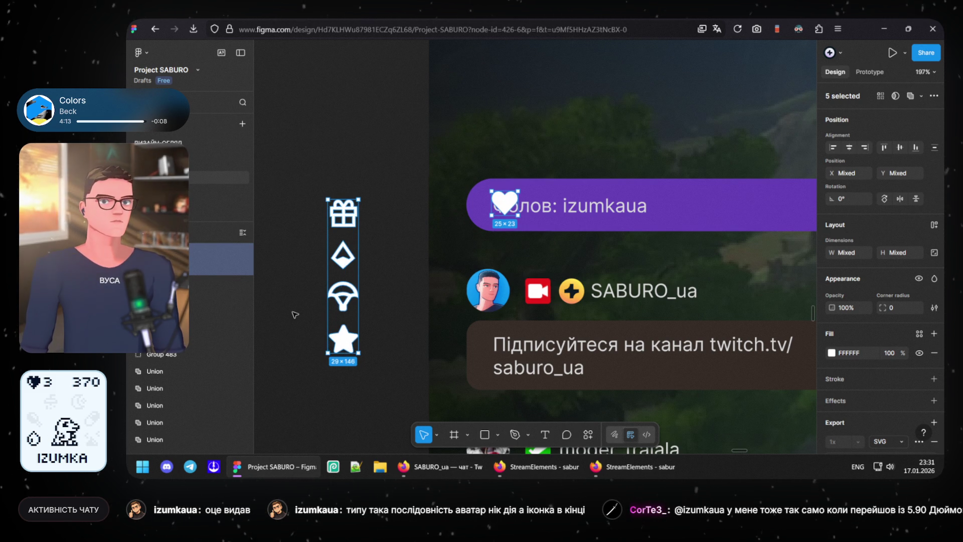
Step: Move the follower text right off the heart and nudge the heart left and up
left_click(417, 251)
scroll(418, 253, "right", 3)
scroll(418, 253, "up", 1)
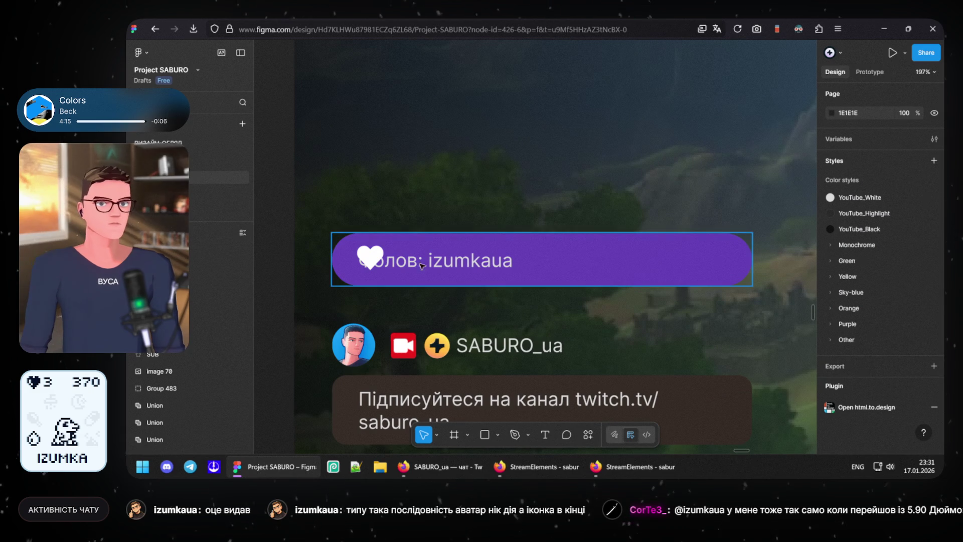
left_click_drag(418, 265, 466, 264)
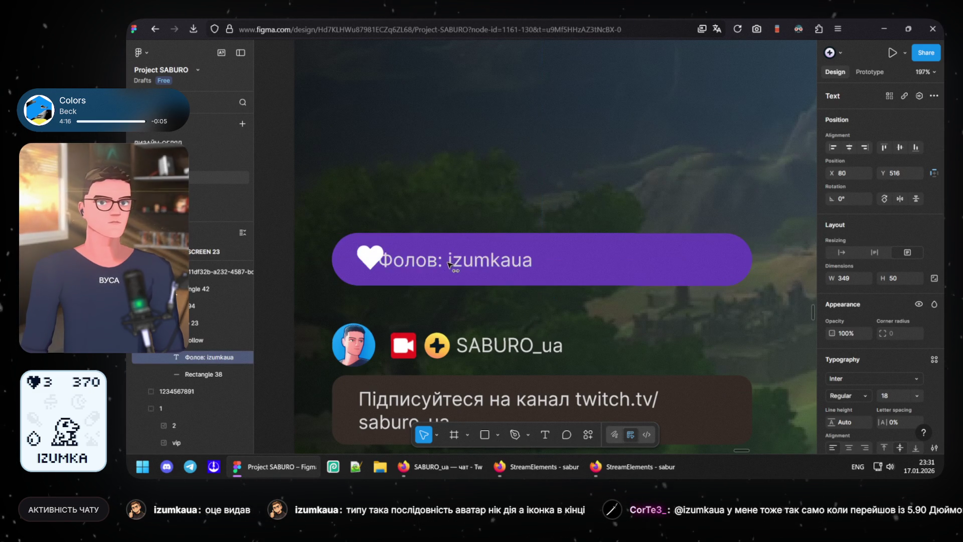
left_click_drag(371, 258, 369, 263)
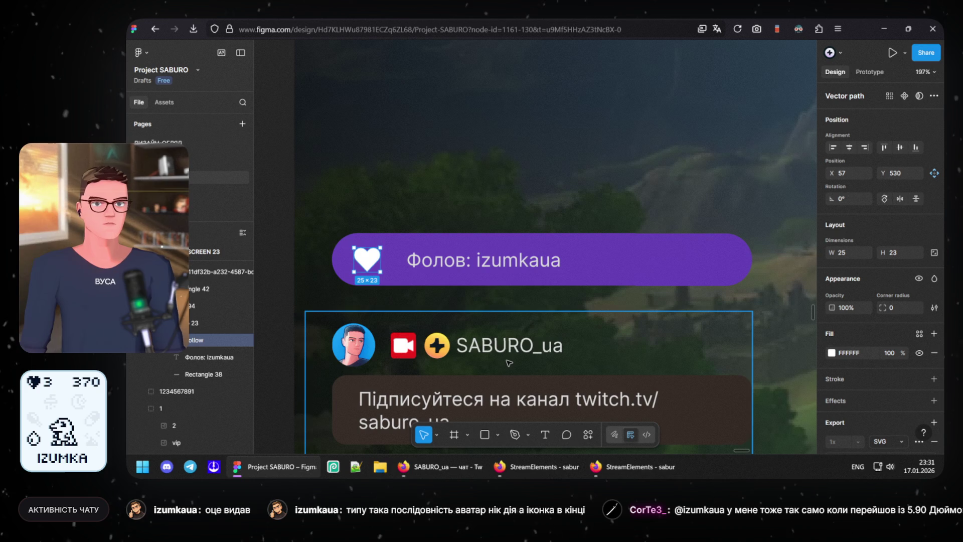
key("Left")
key("Up")
key("Left")
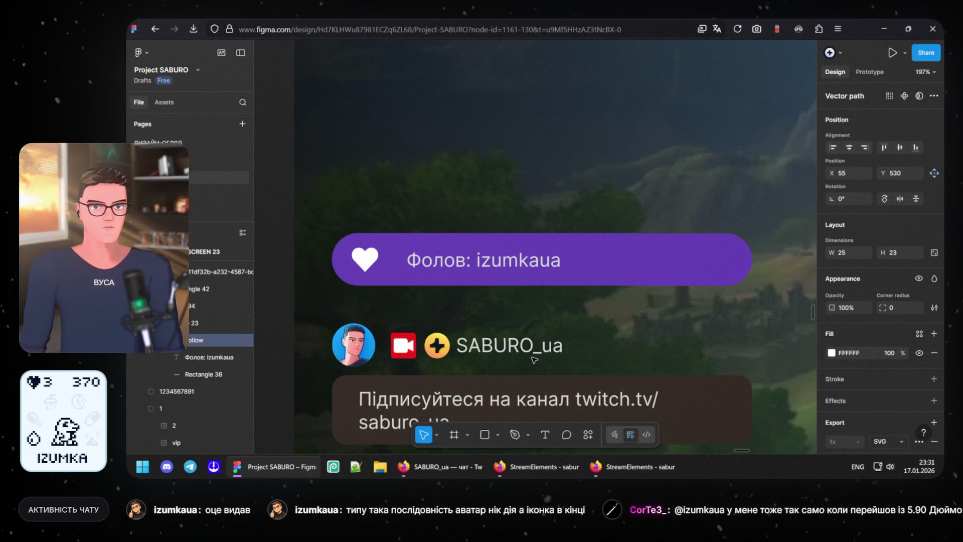
key("Left")
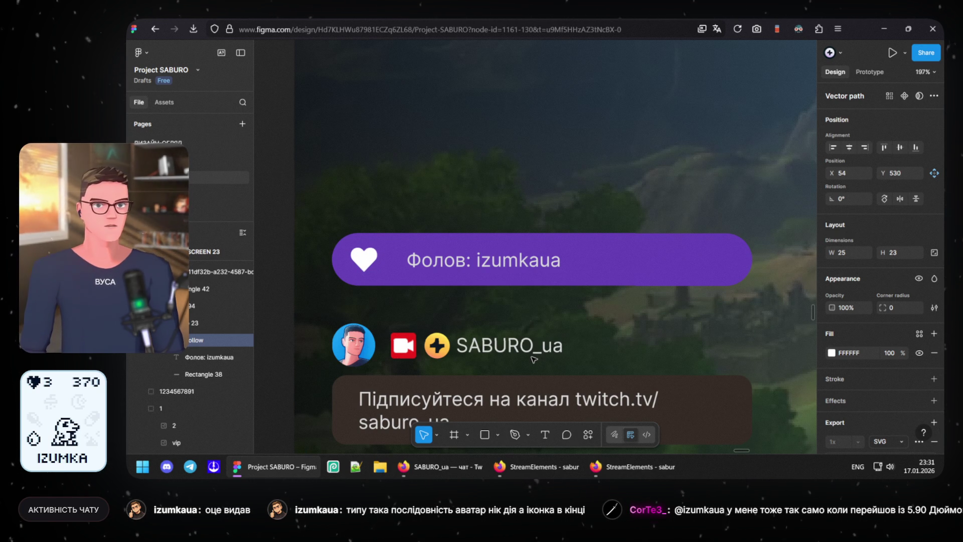
Step: Nudge the 'Фолов: izumkaua' text to sit just right of the heart
key("Tab")
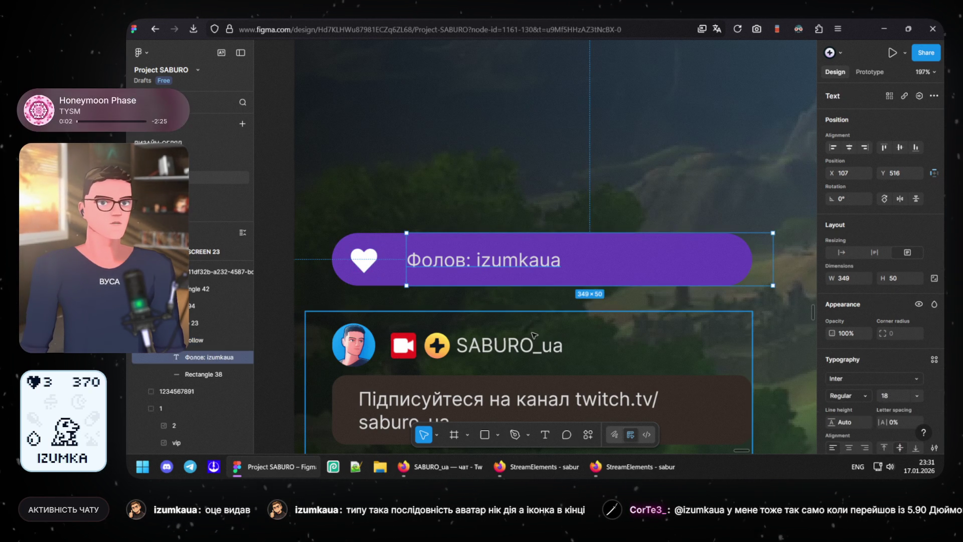
key("Left")
key("Left")
key("Left")
key("Left")
key("Left")
key("Left")
key("Left")
key("Left")
key("Left")
key("Right")
key("Right")
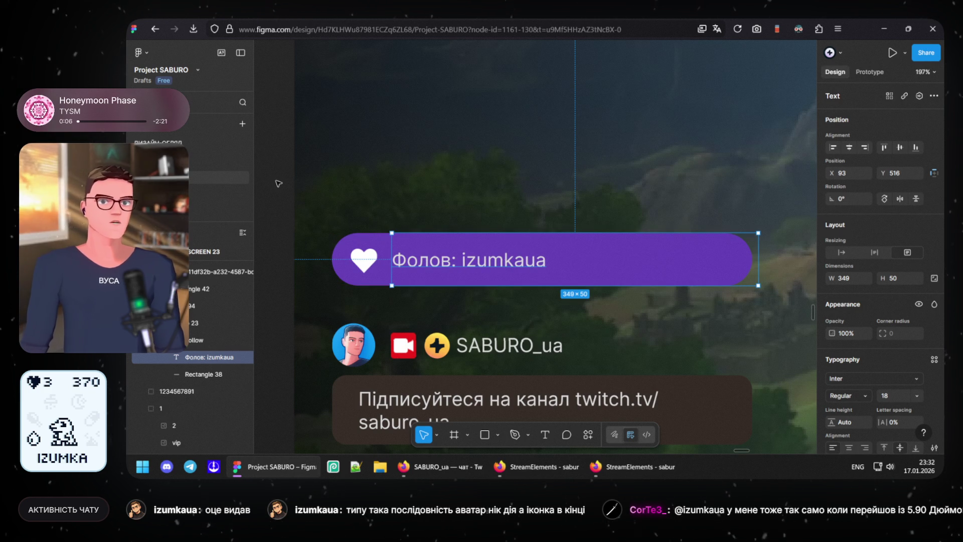
left_click(279, 184)
scroll(645, 249, "left", 5)
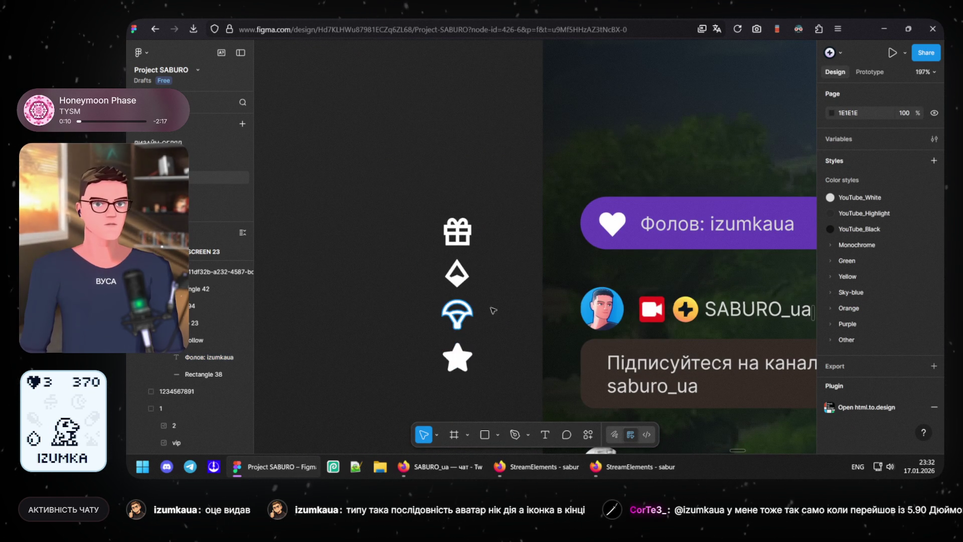
scroll(490, 308, "right", 3)
scroll(477, 249, "right", 3)
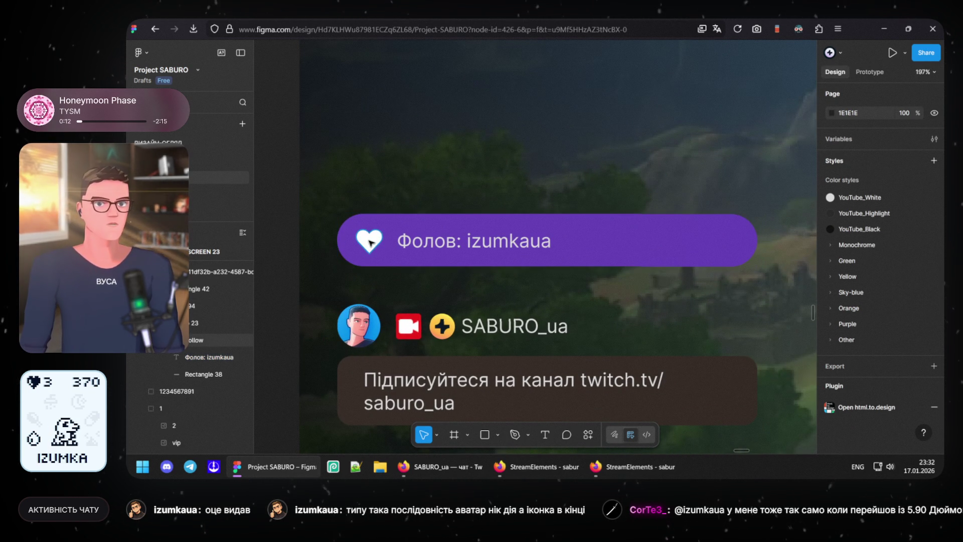
left_click(372, 239)
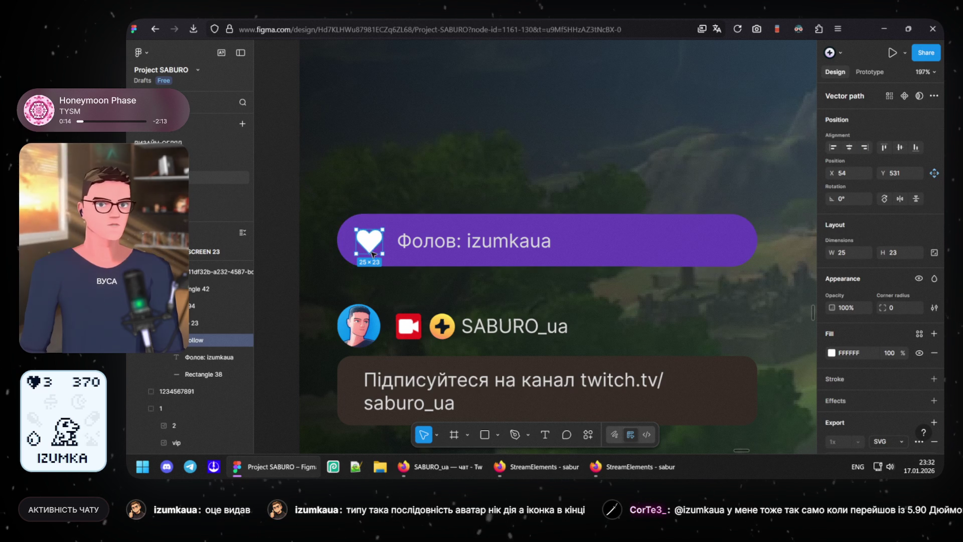
left_click(289, 249)
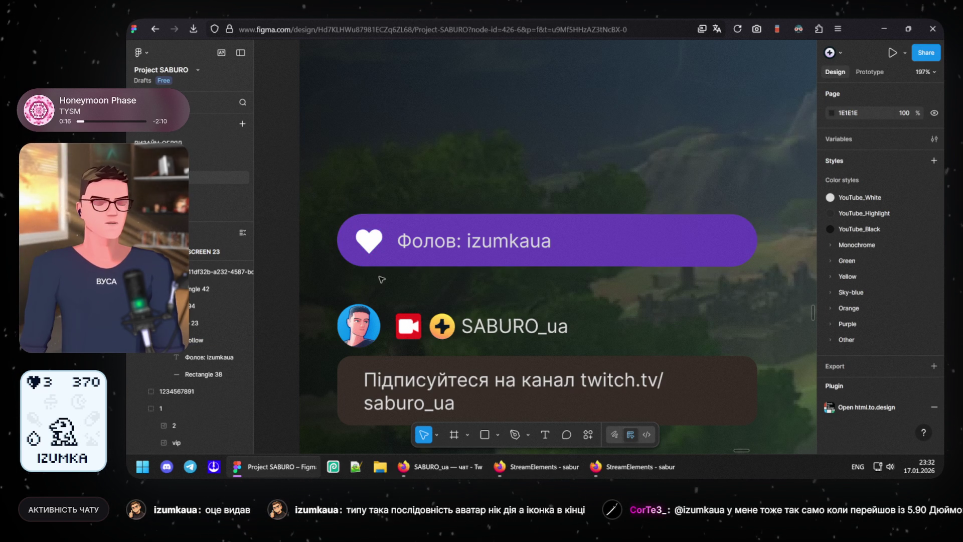
Step: Shorten the purple pill background and nudge the follower text slightly right
left_click(652, 241)
left_click_drag(757, 236, 582, 239)
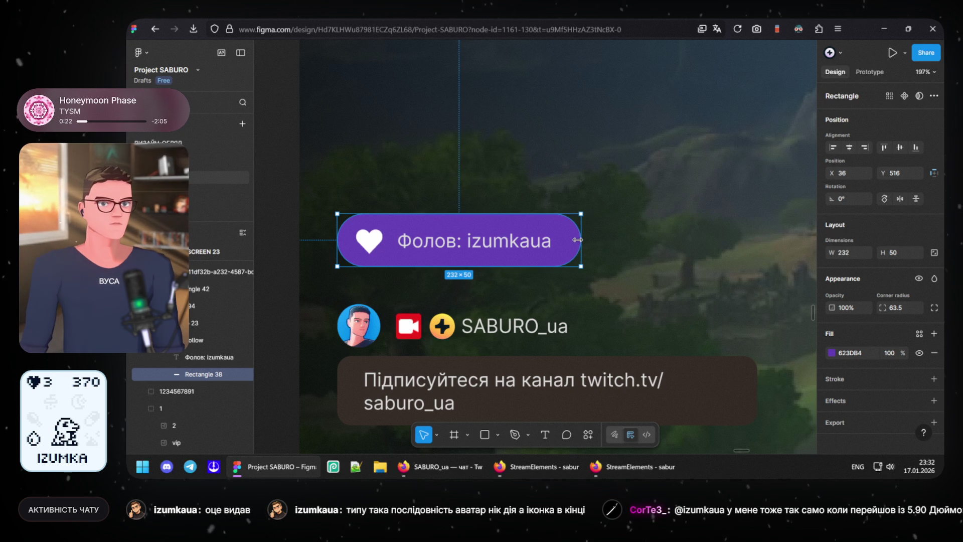
left_click_drag(582, 239, 615, 239)
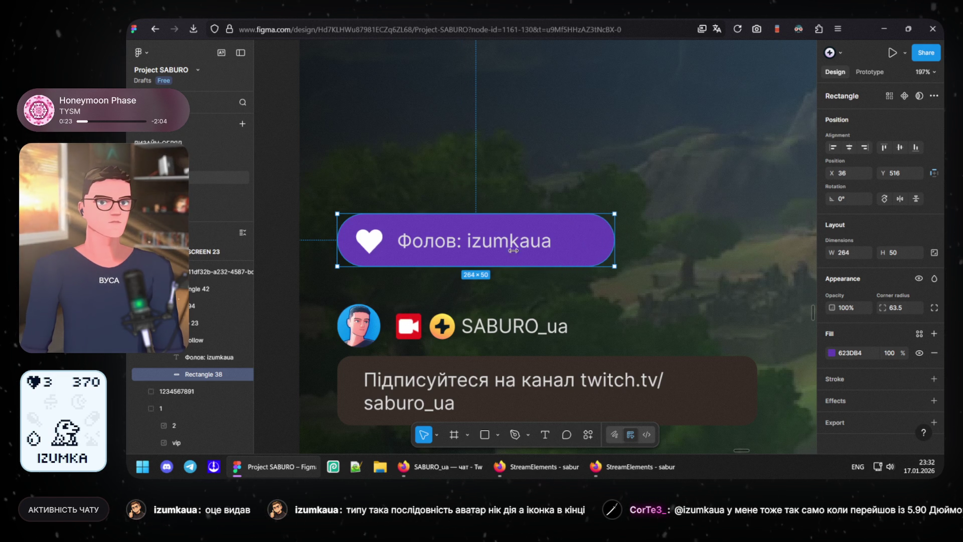
left_click(369, 241)
left_click_drag(420, 245, 426, 245)
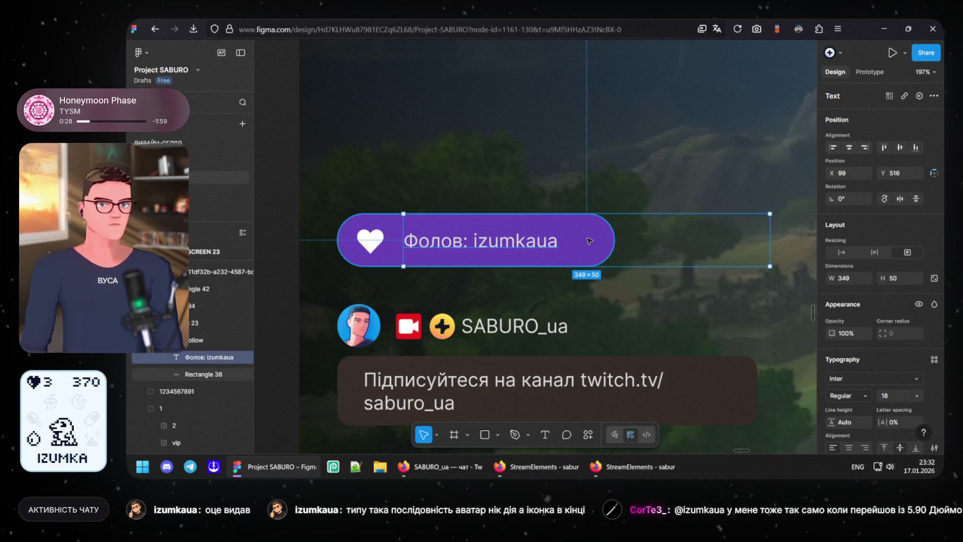
Step: Narrow the text box to the words and trim the pill to 242×50 around heart and text
left_click_drag(760, 238, 572, 239)
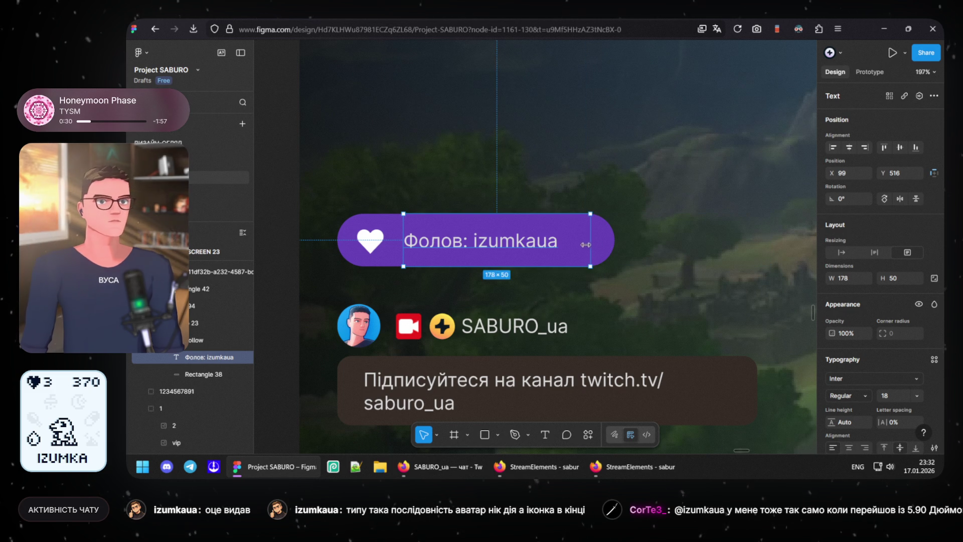
left_click(599, 244)
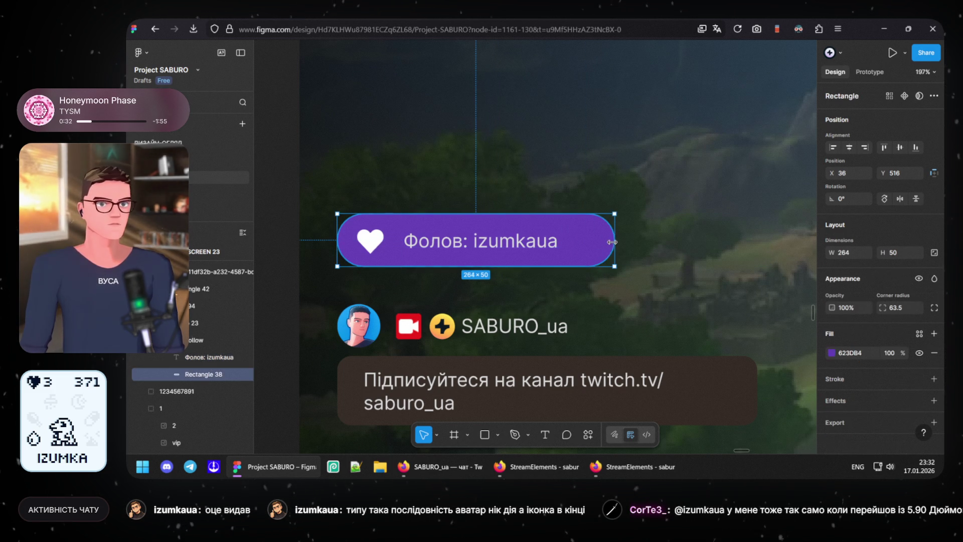
left_click_drag(603, 241, 590, 242)
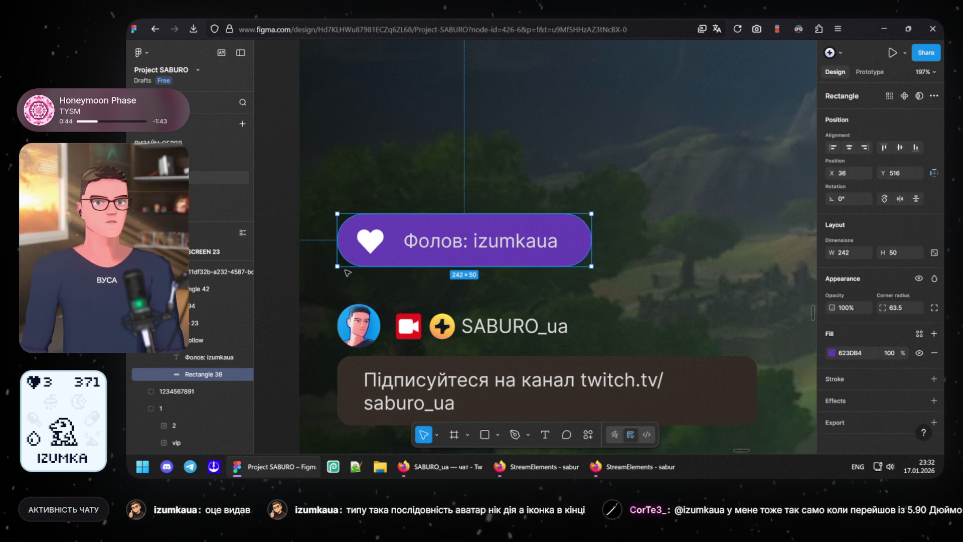
key("Escape")
scroll(347, 273, "down", 3)
scroll(354, 274, "down", 2)
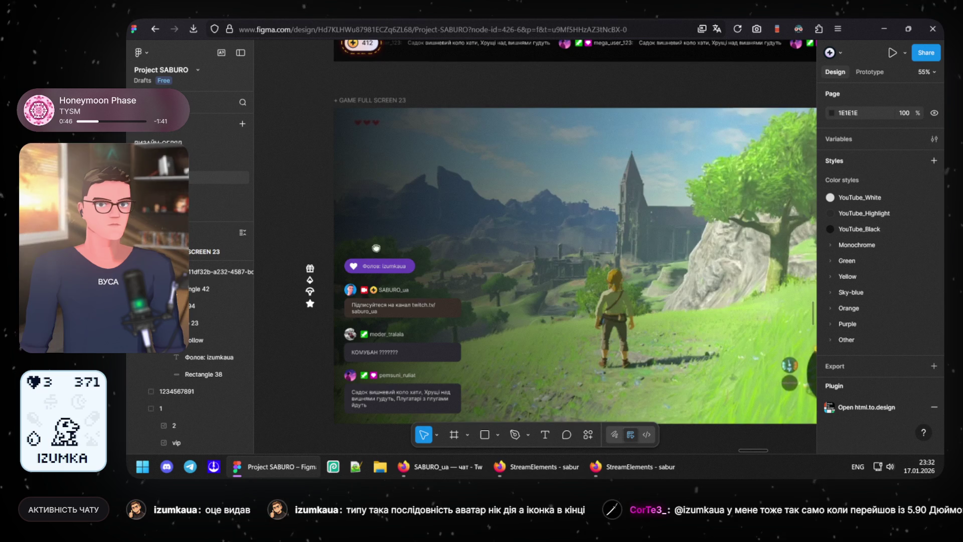
scroll(430, 282, "down", 2)
scroll(431, 283, "up", 4)
left_click(461, 262)
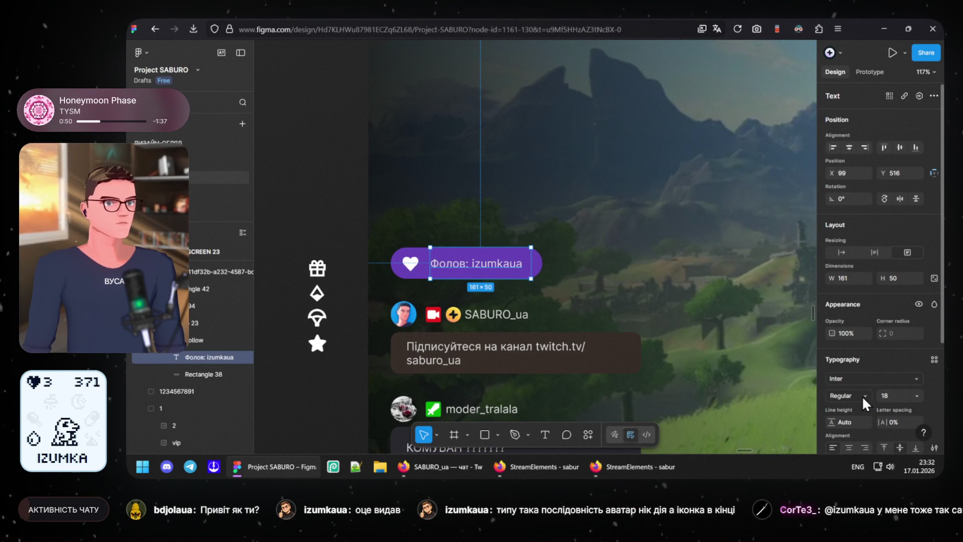
left_click(862, 395)
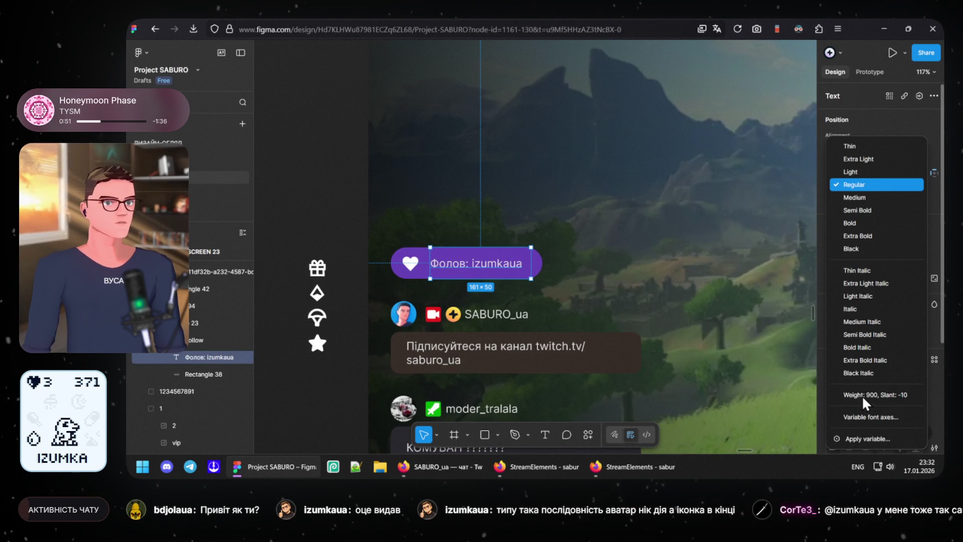
left_click(865, 200)
left_click(326, 188)
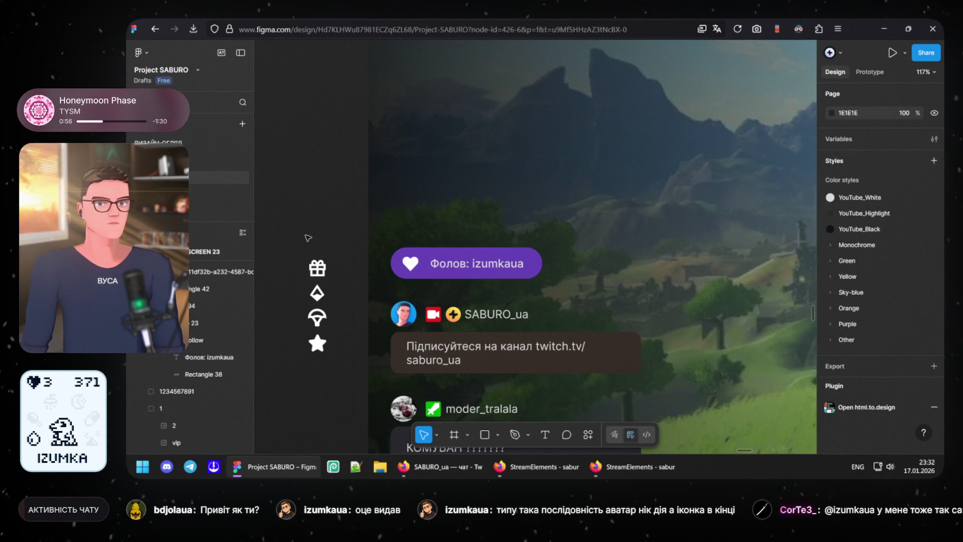
scroll(499, 181, "down", 5)
scroll(509, 177, "down", 2)
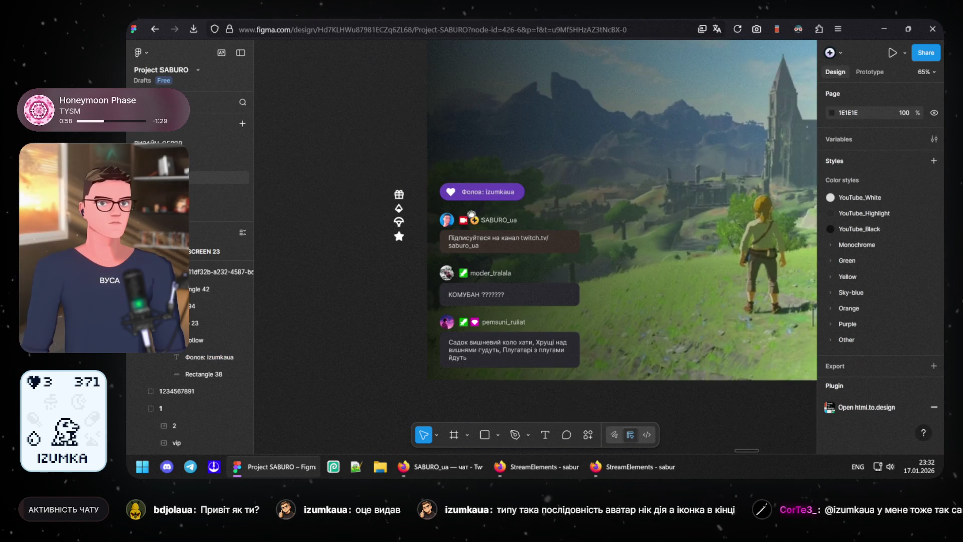
left_click_drag(509, 176, 466, 226)
left_click(452, 248)
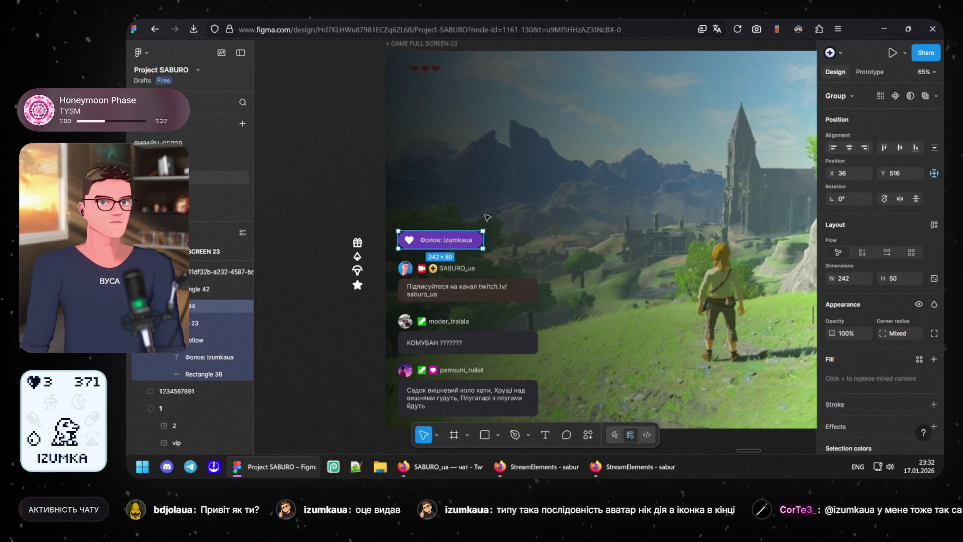
left_click(485, 241)
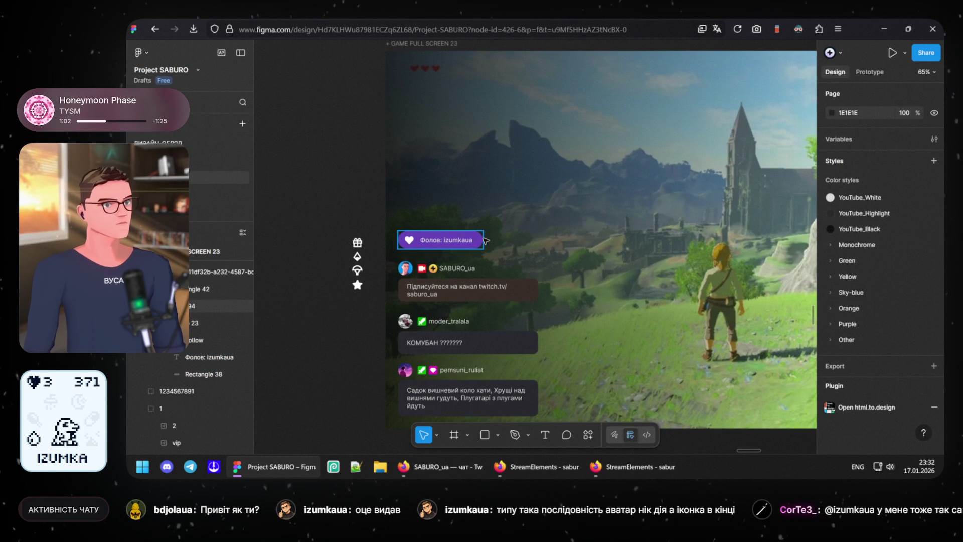
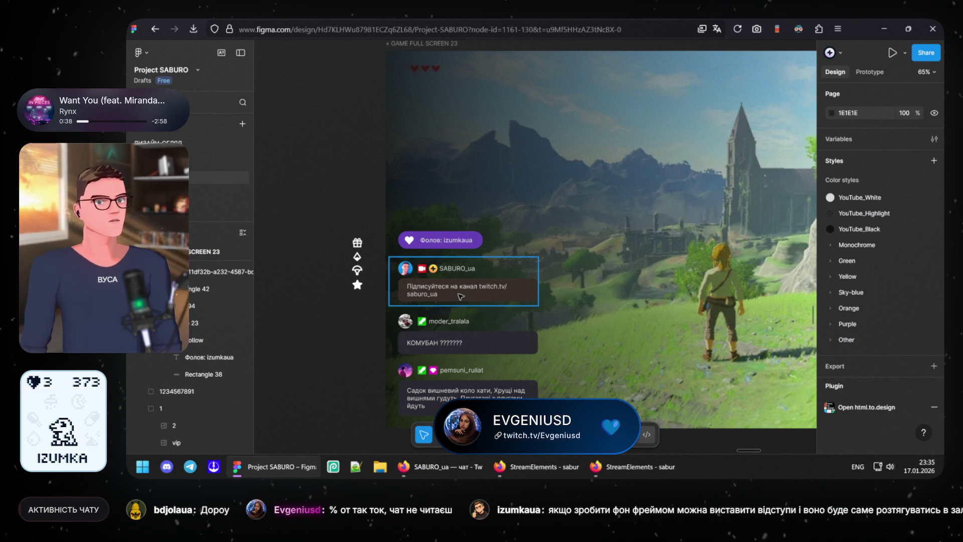
left_click(475, 354)
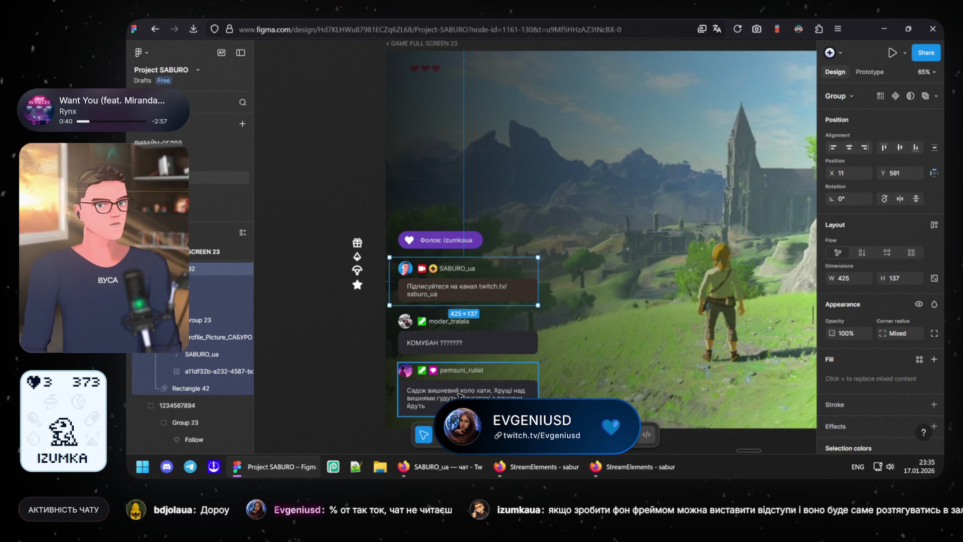
left_click(452, 372)
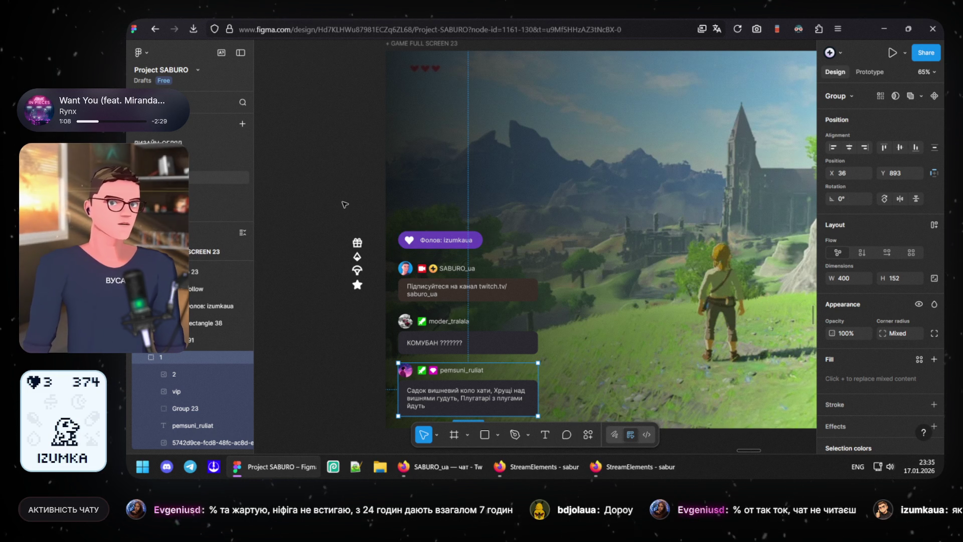
left_click(380, 217)
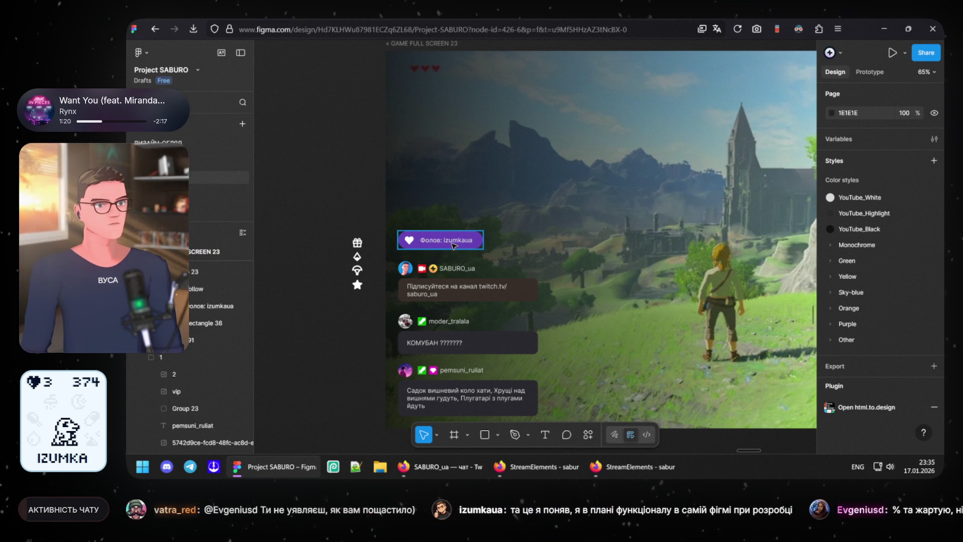
left_click(356, 187)
scroll(362, 203, "up", 1)
scroll(426, 267, "up", 2)
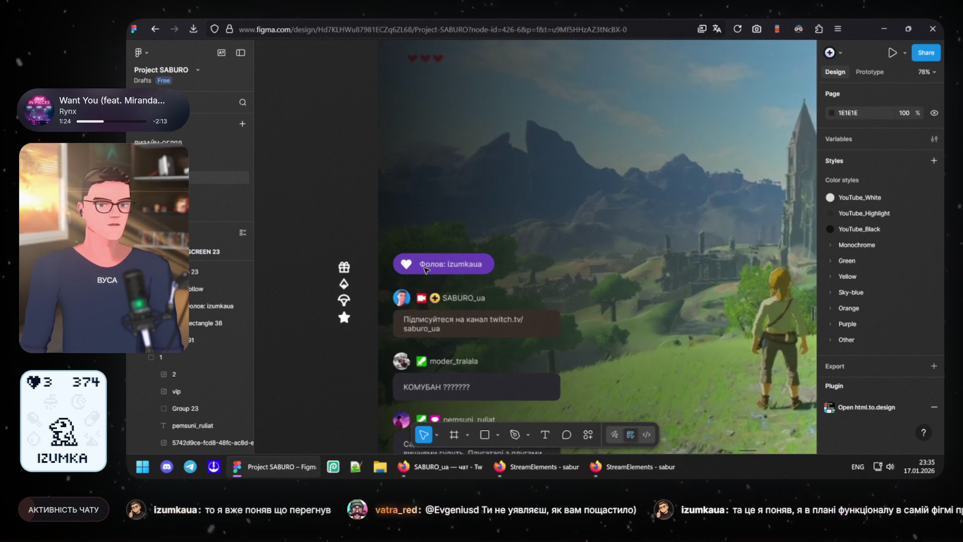
scroll(426, 267, "up", 3)
scroll(426, 267, "up", 3)
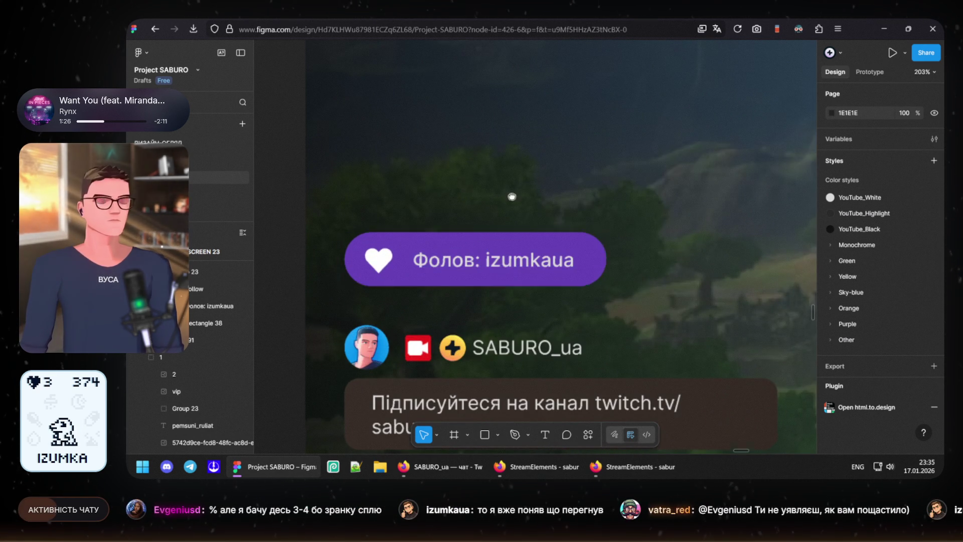
scroll(512, 198, "down", 2)
scroll(512, 198, "left", 2)
scroll(512, 198, "up", 1)
scroll(512, 198, "right", 1)
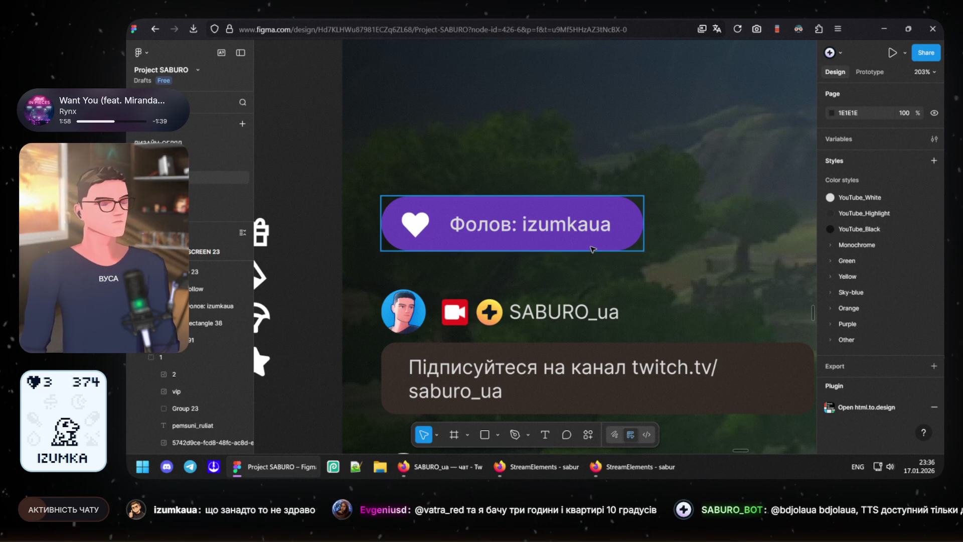
scroll(391, 241, "down", 2)
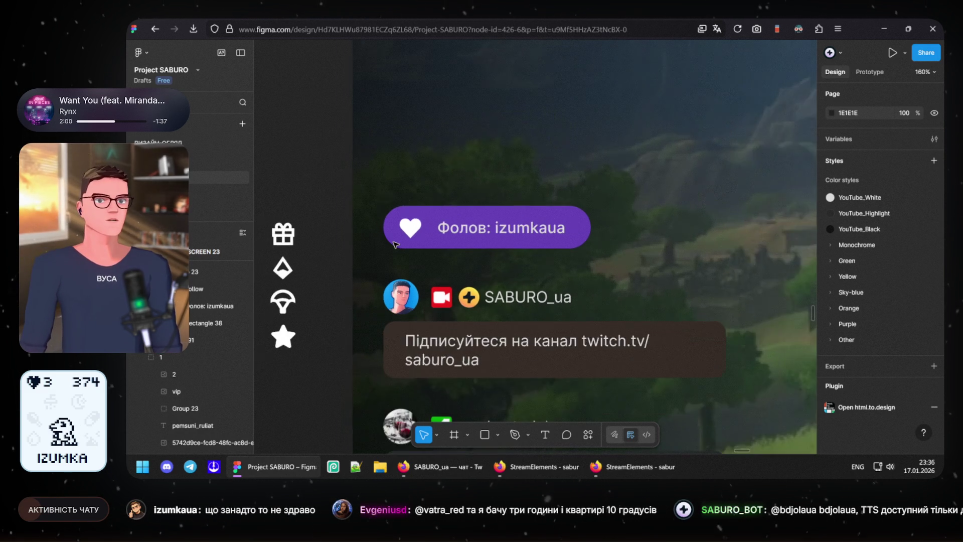
scroll(392, 242, "down", 2)
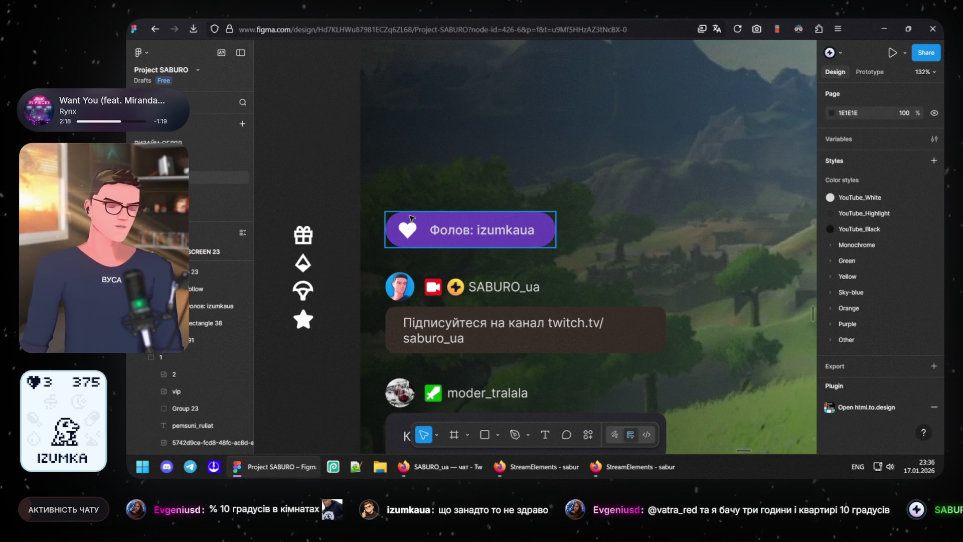
scroll(411, 217, "right", 2)
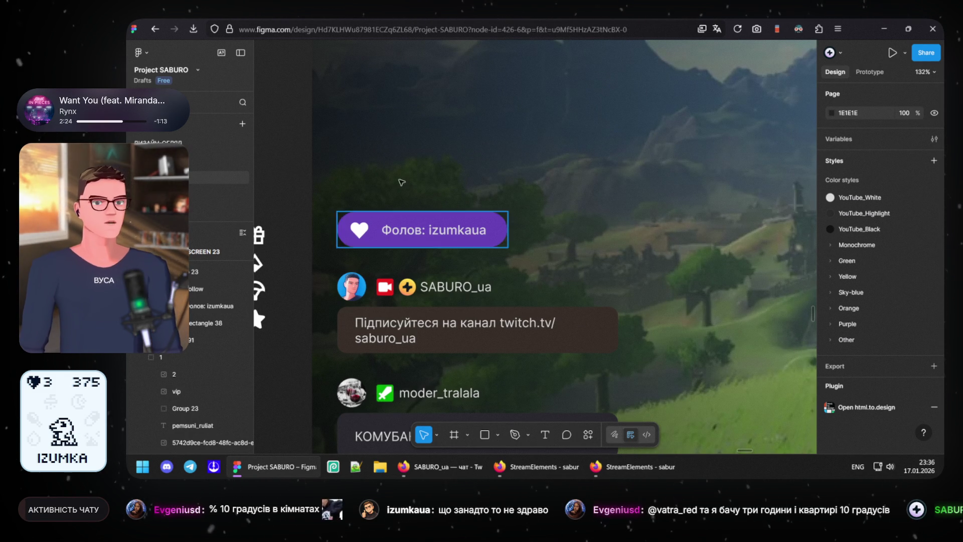
mouse_move(426, 148)
left_mouse_down()
mouse_move(487, 199)
mouse_move(584, 201)
left_mouse_up()
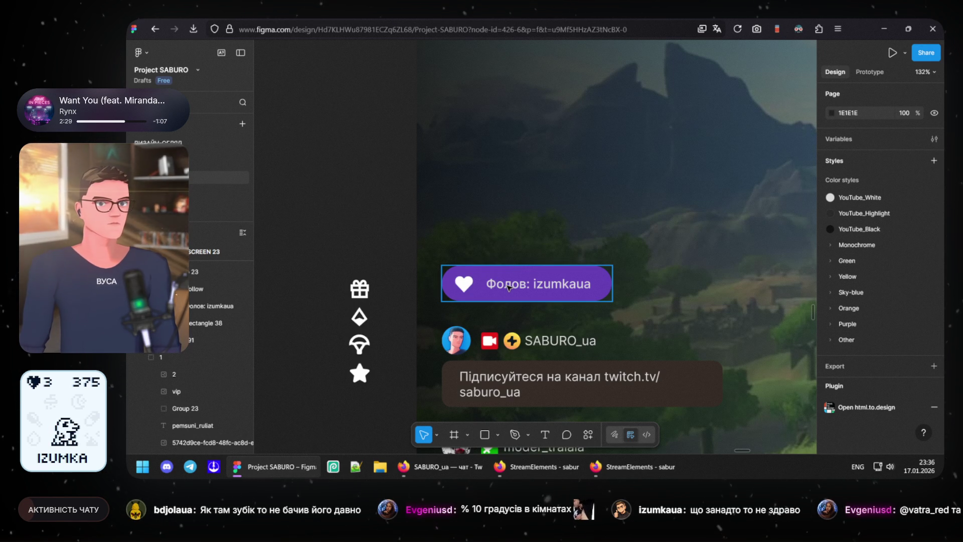
mouse_move(507, 286)
left_mouse_down()
mouse_move(505, 218)
mouse_move(504, 228)
left_mouse_up()
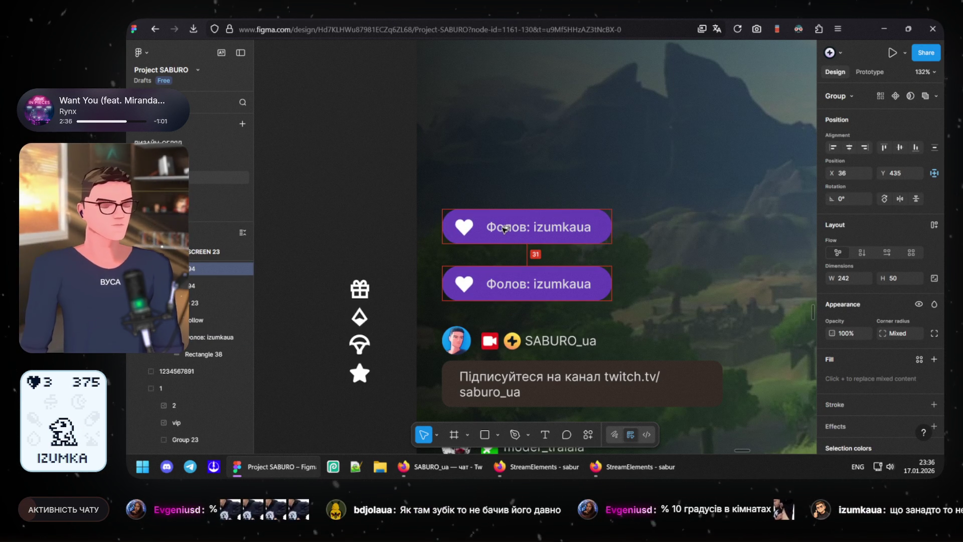
Step: Nudge the duplicate pill so the spacing to the original reads 31 px, then deselect
left_click_drag(505, 230, 504, 233)
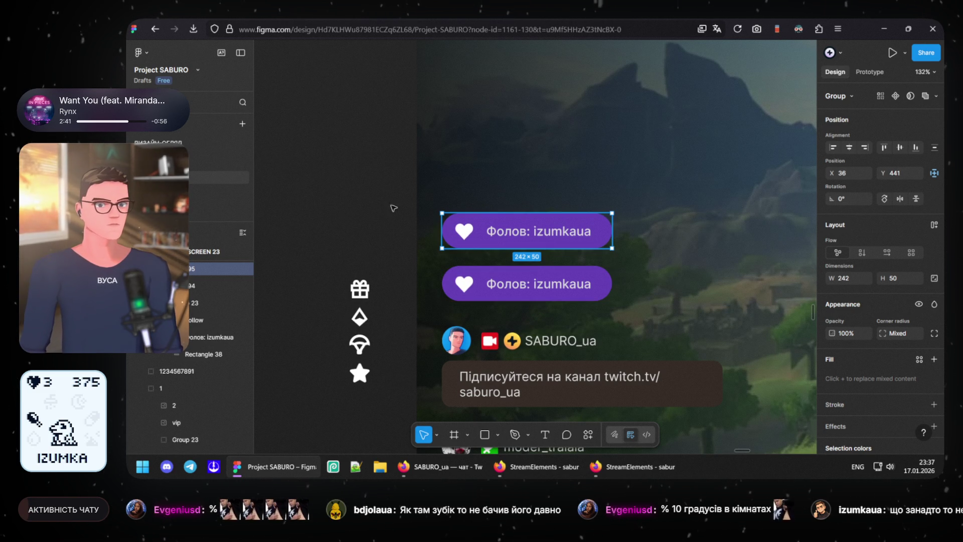
left_click(362, 199)
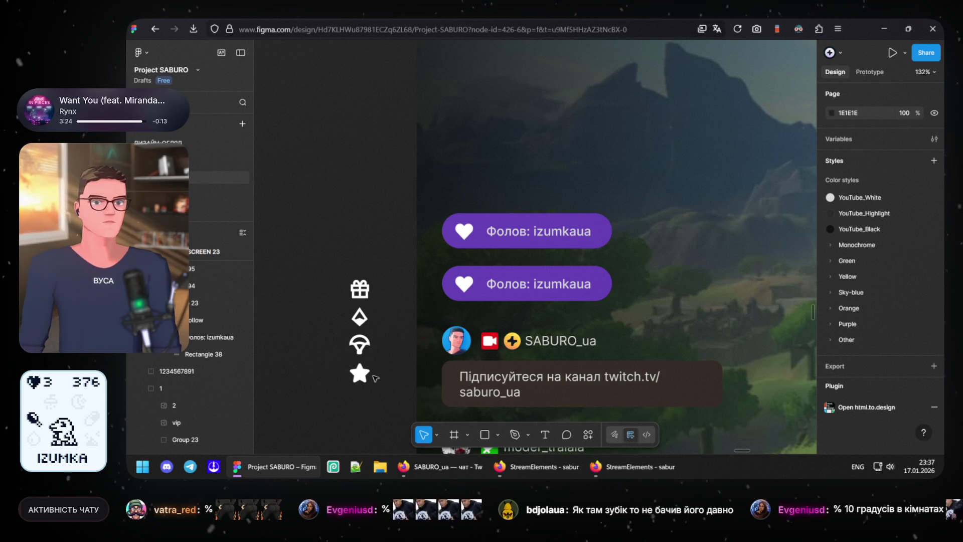
left_click(366, 374)
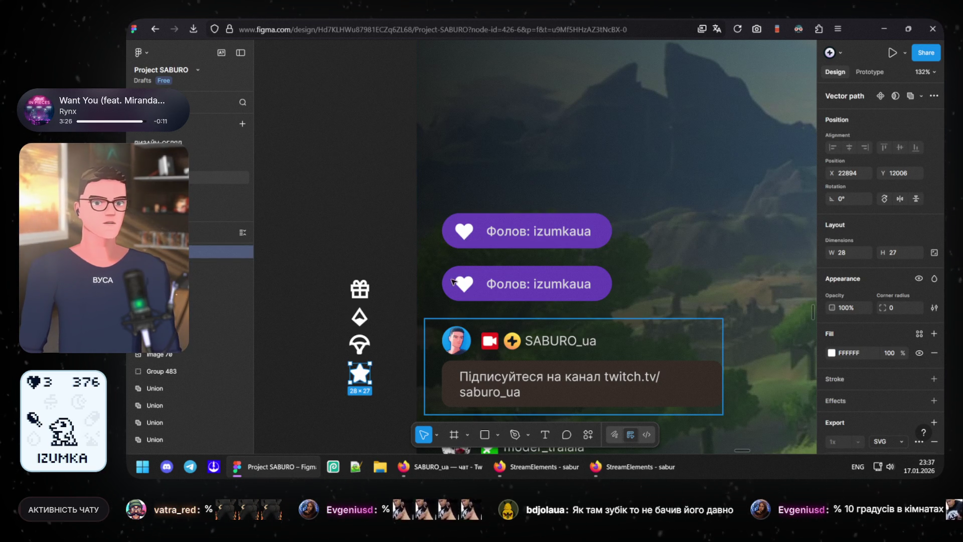
Step: Cut the star icon, paste it into the top pill over the heart and delete the old heart
key("Delete")
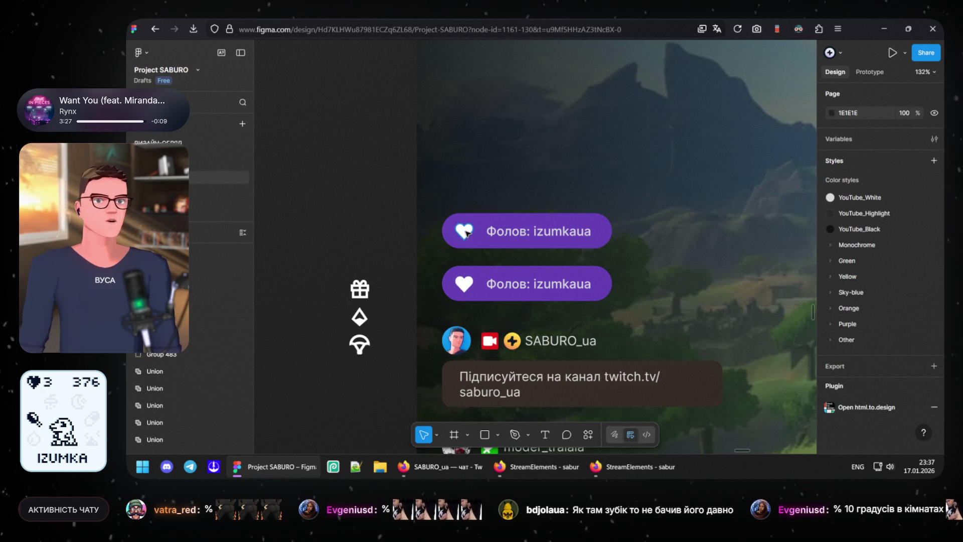
double_click(467, 234)
key("ctrl+v")
scroll(479, 241, "up", 5)
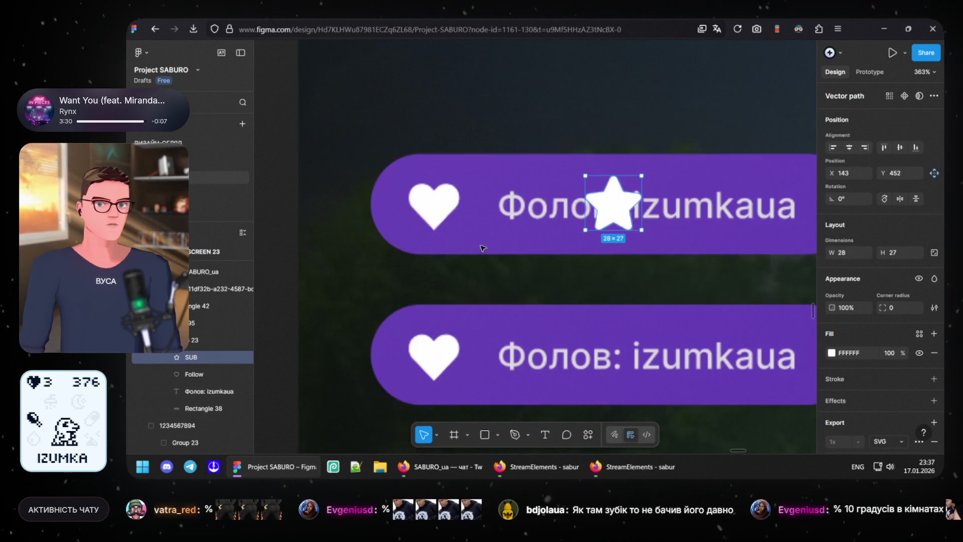
mouse_move(585, 213)
left_mouse_down()
mouse_move(431, 214)
mouse_move(440, 197)
left_mouse_up()
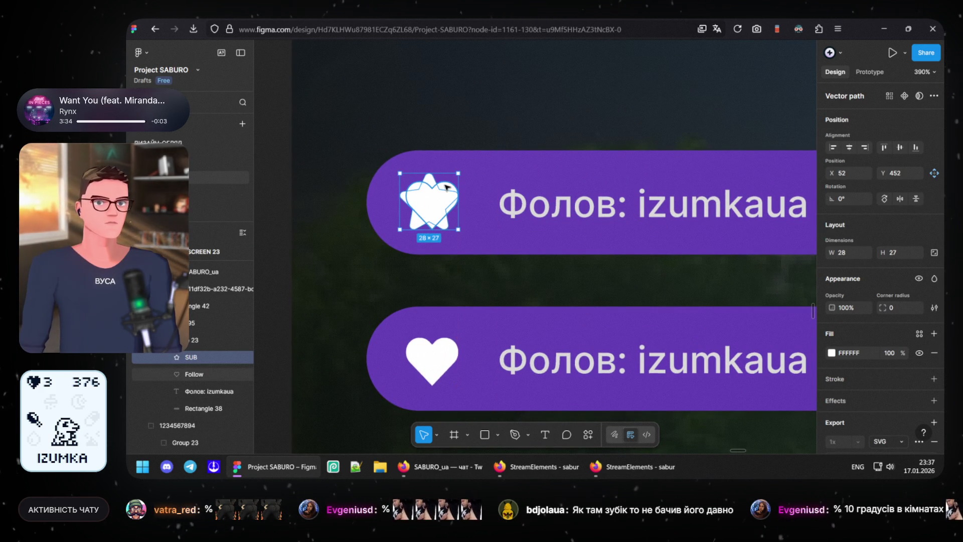
left_click(447, 187)
key("Delete")
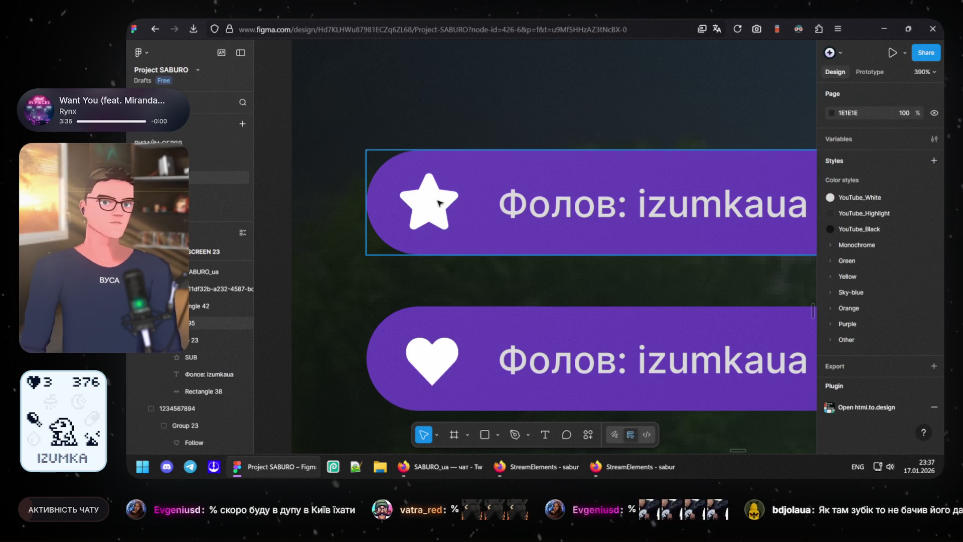
Step: Align the star horizontally with the heart icon in the pill below
left_click(435, 204)
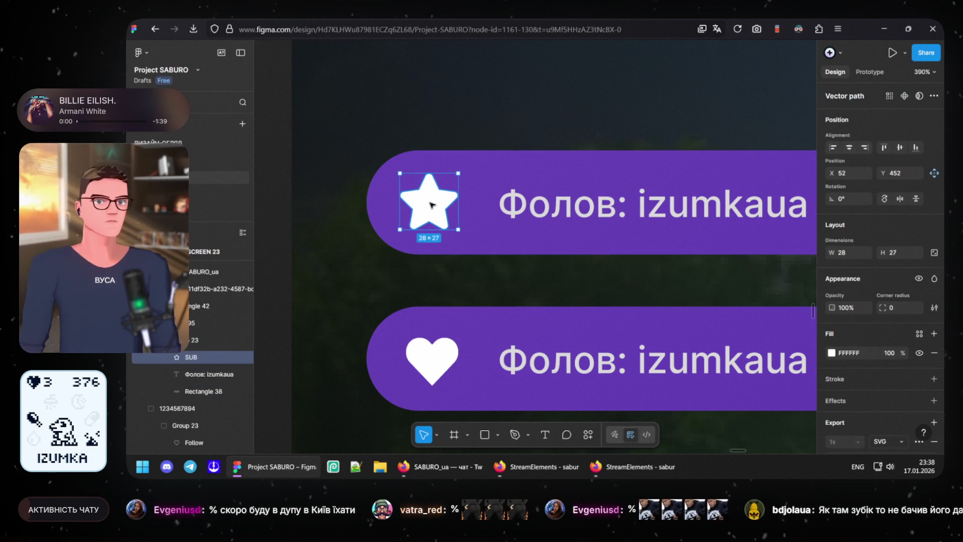
left_click_drag(432, 204, 434, 204)
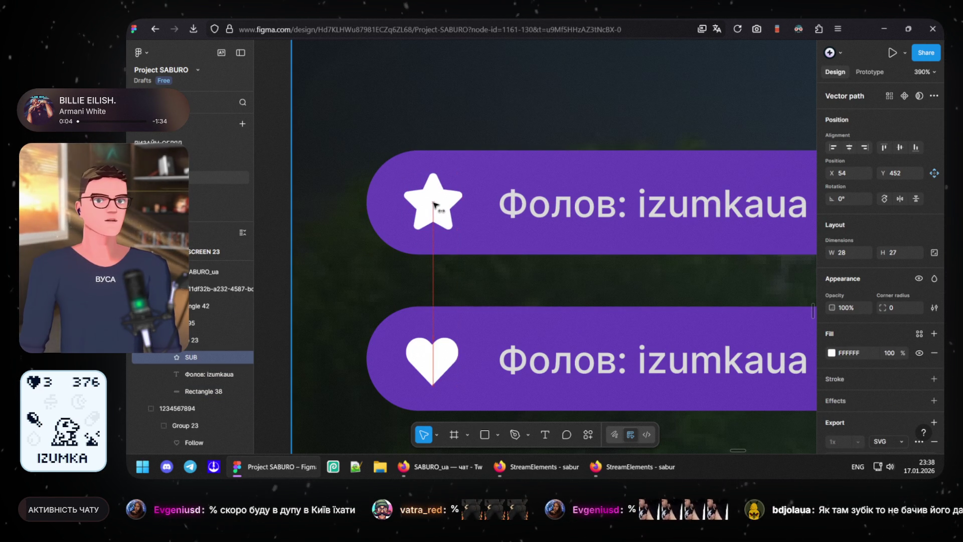
left_click_drag(437, 209, 434, 209)
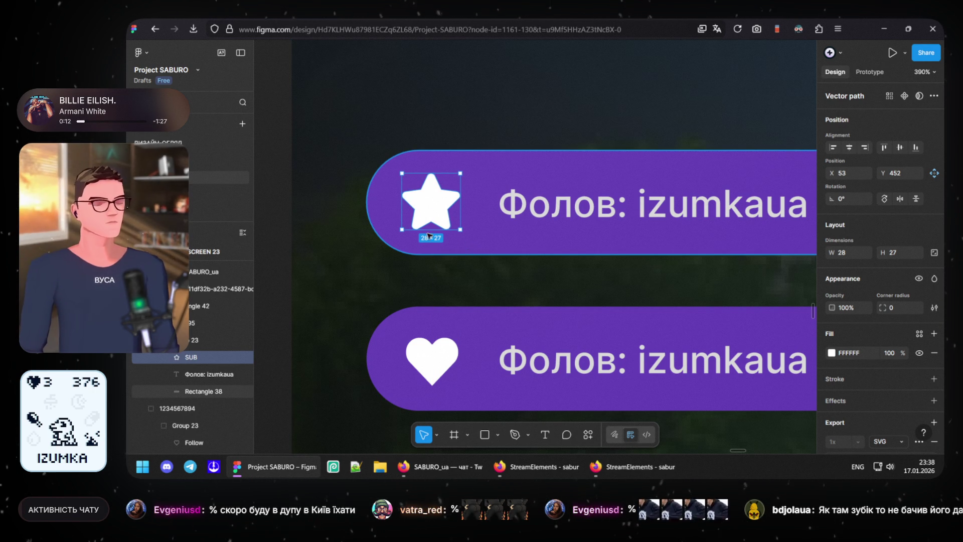
key("Escape")
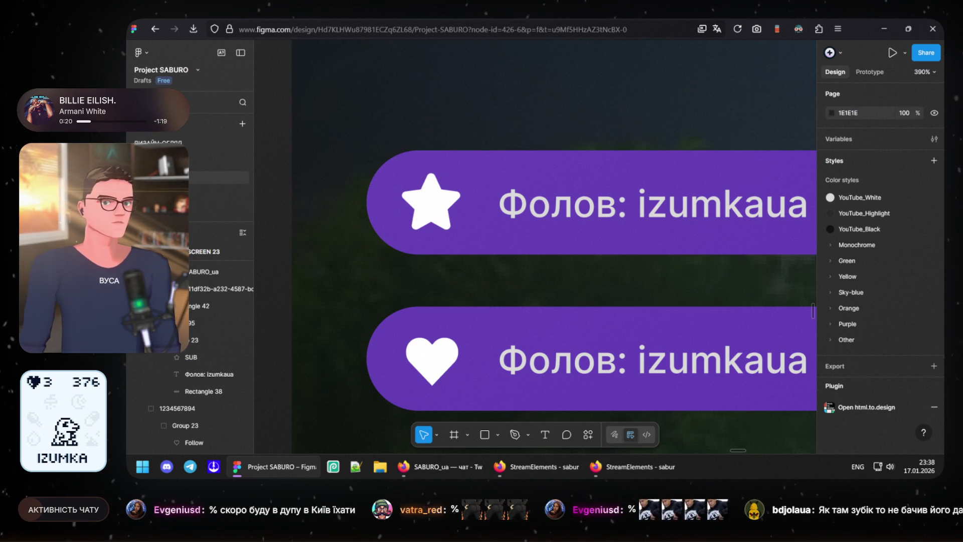
scroll(452, 278, "down", 2)
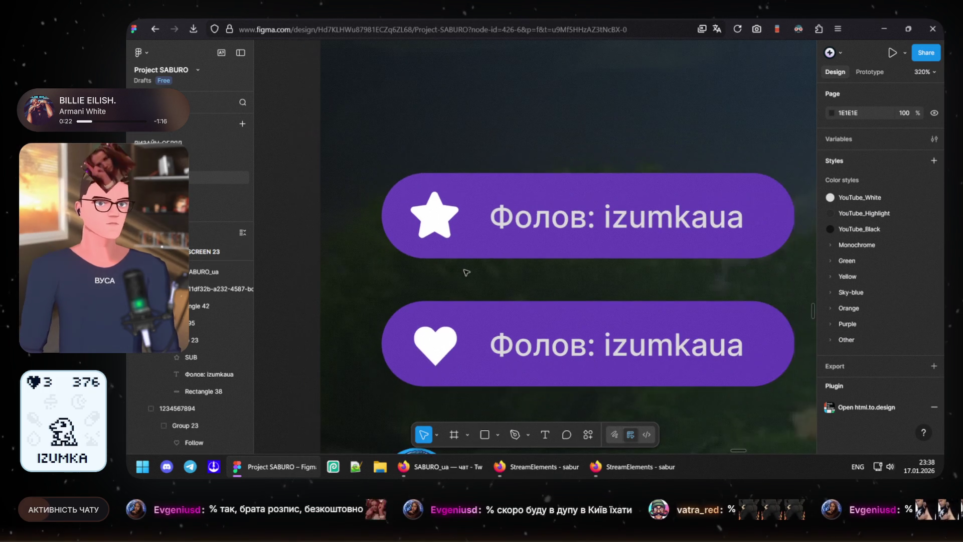
scroll(456, 222, "down", 2)
scroll(543, 251, "right", 2)
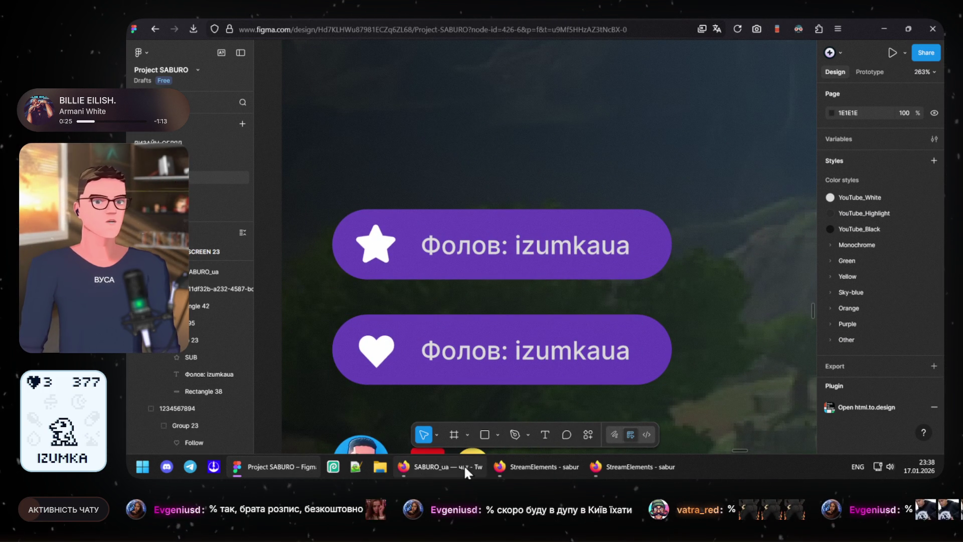
Step: Copy the subscribe alert colour #ffbc40 from the StreamElements CSS and select the top Фолов pill
left_click(538, 464)
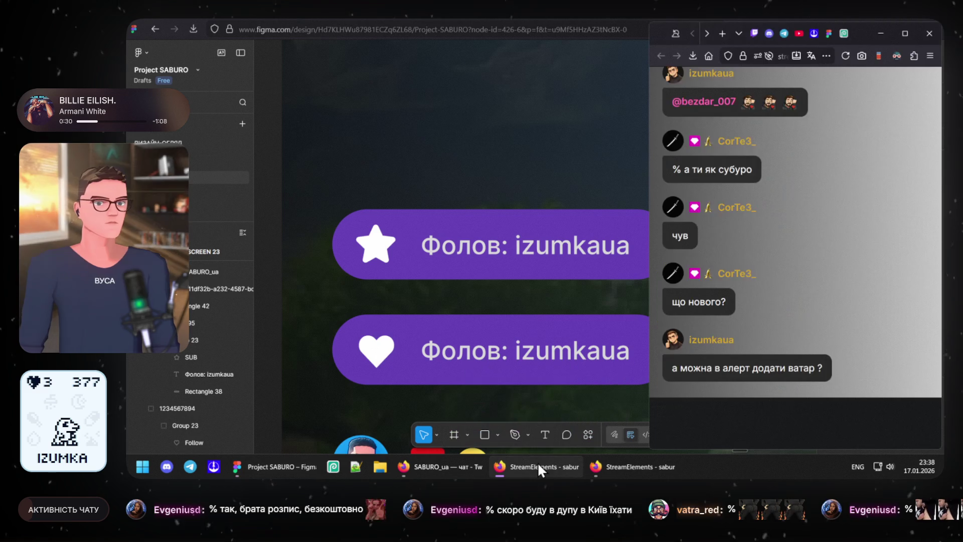
left_click(550, 465)
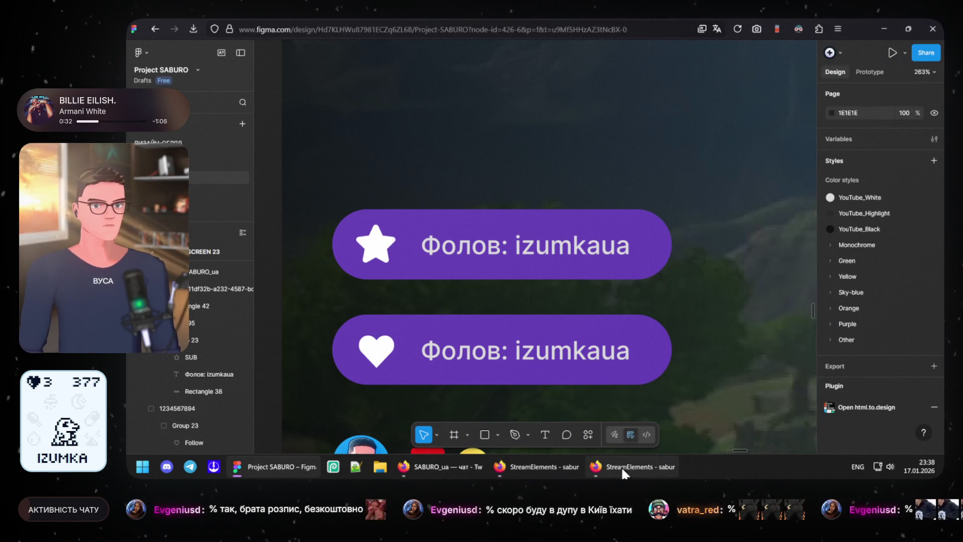
left_click(621, 466)
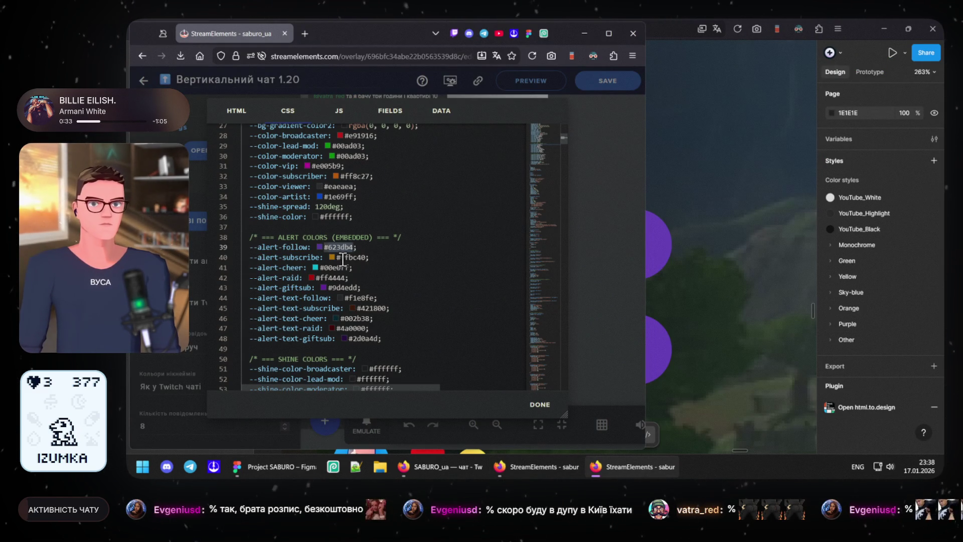
double_click(362, 258)
key("ctrl+c")
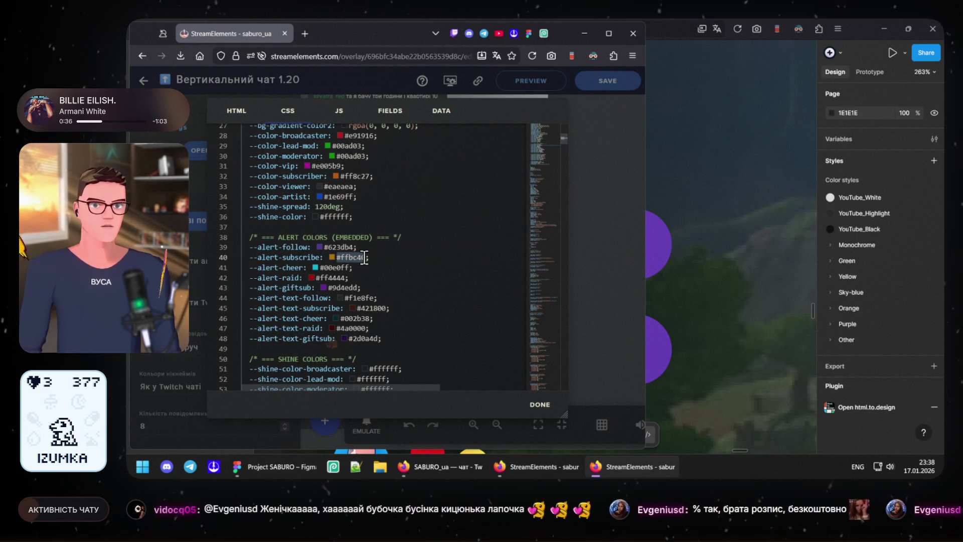
left_click(666, 351)
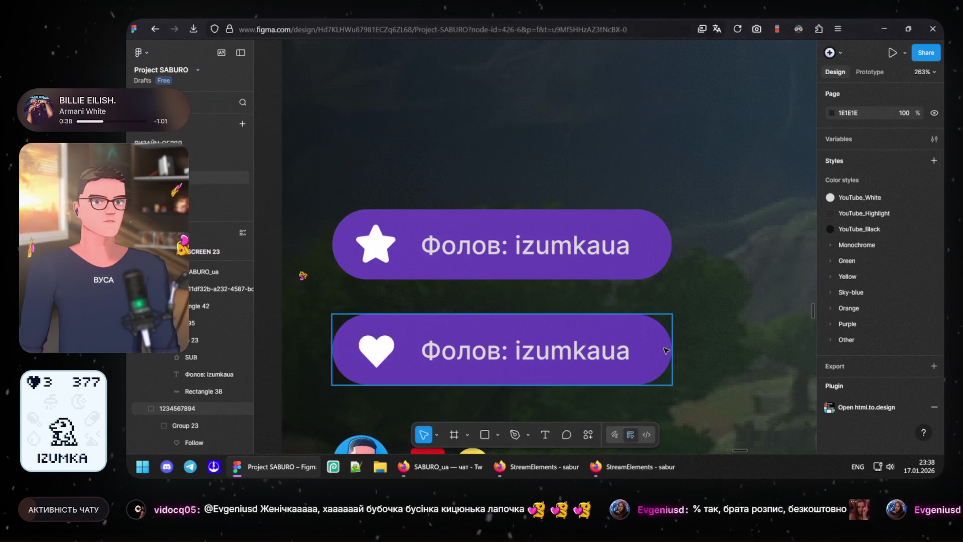
left_click(645, 347)
left_click(658, 261)
Step: Paste #ffbc40 as the top Фолов pill's fill, turning it yellow
left_click(850, 353)
key("ctrl+v")
left_click(748, 340)
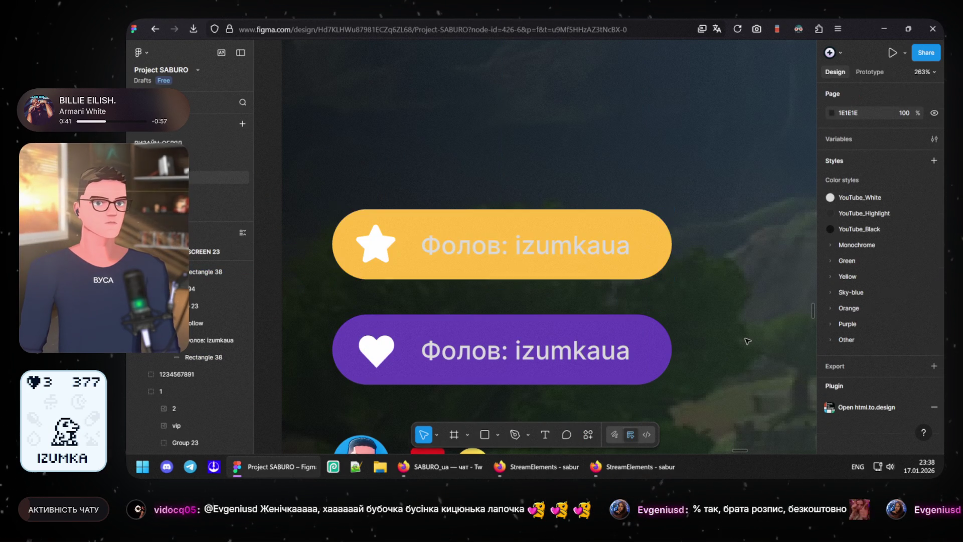
Step: Swap the yellow pill text's YouTube_White style fill for a plain D9D9D9 fill with no stroke
left_click(461, 252)
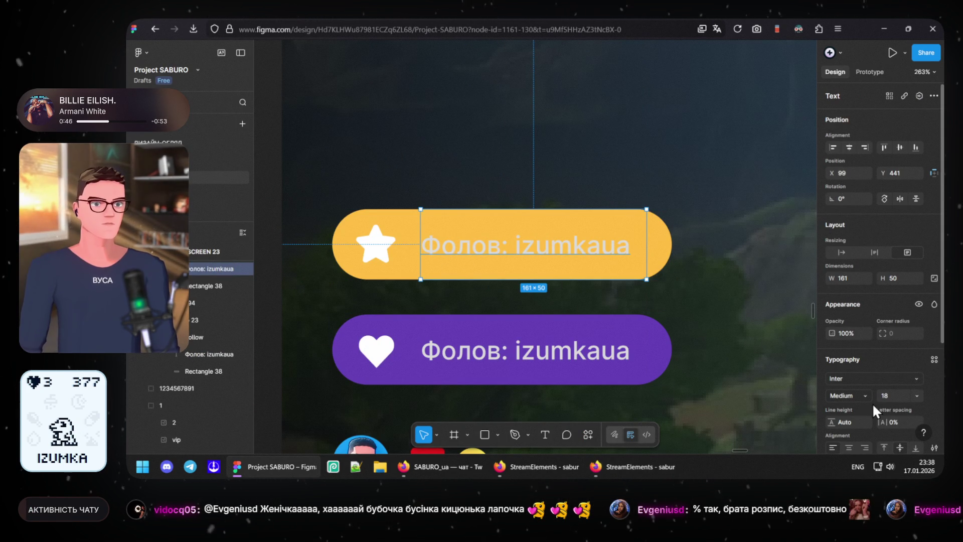
scroll(849, 427, "down", 2)
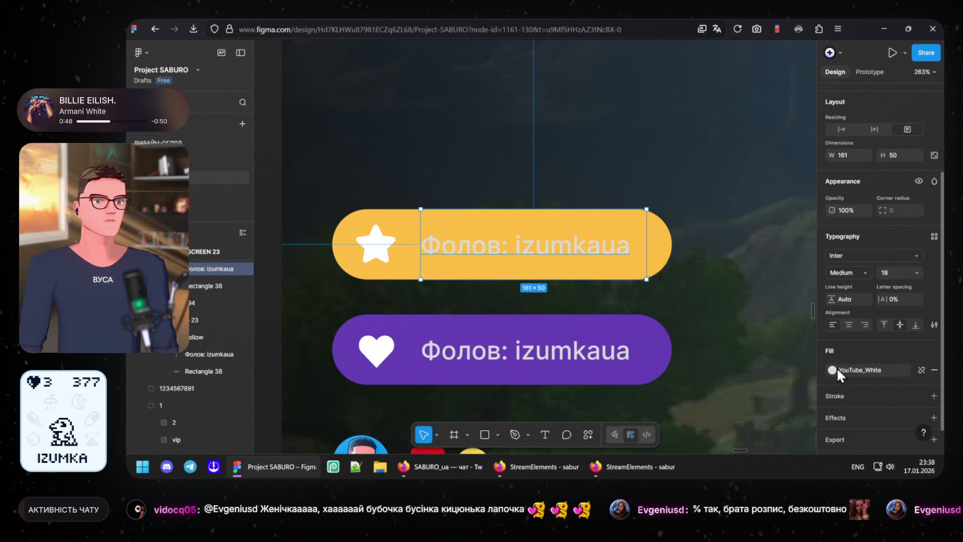
left_click(934, 370)
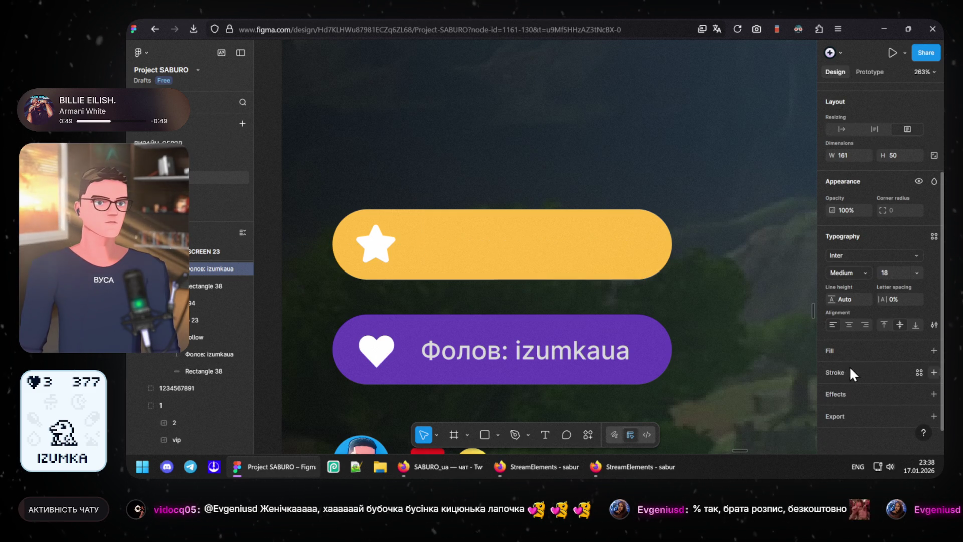
left_click(936, 368)
left_click(935, 347)
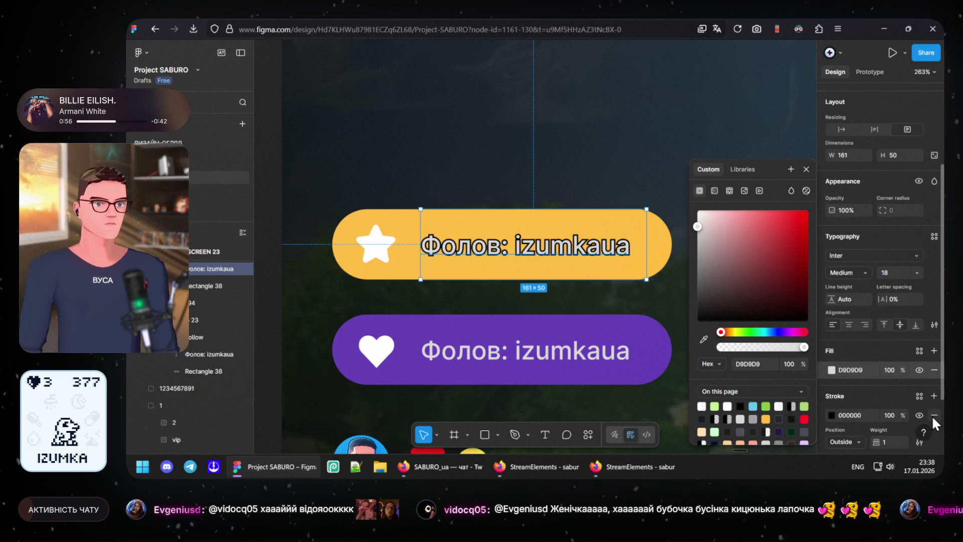
left_click(933, 415)
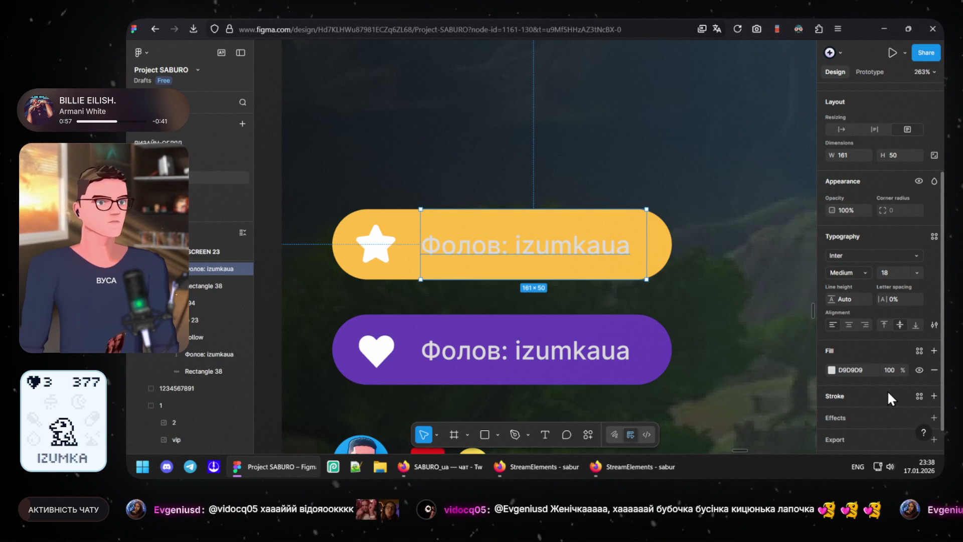
left_click(637, 468)
left_click(637, 467)
left_click(534, 466)
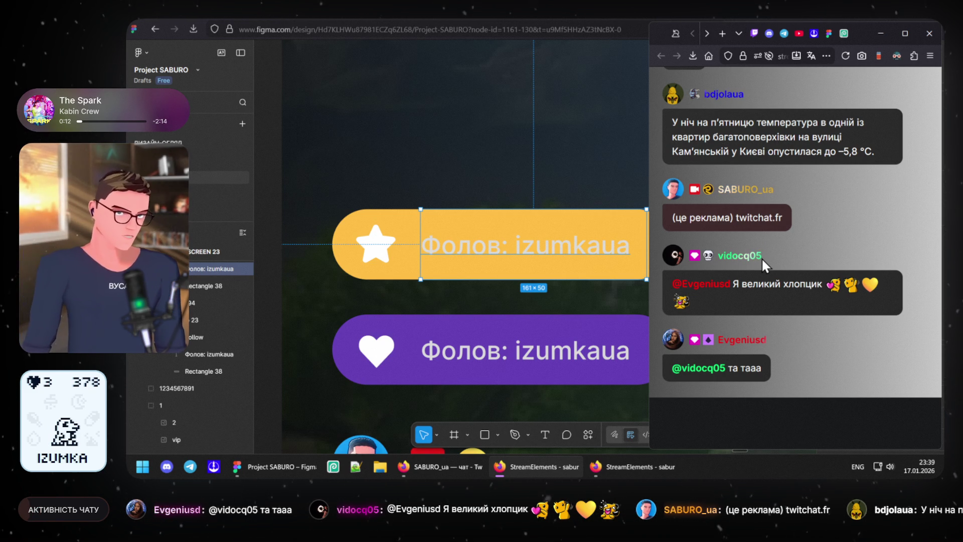
Step: Replace the purple pill text's style fill with a plain white FFFFFF fill
left_click(567, 357)
double_click(543, 359)
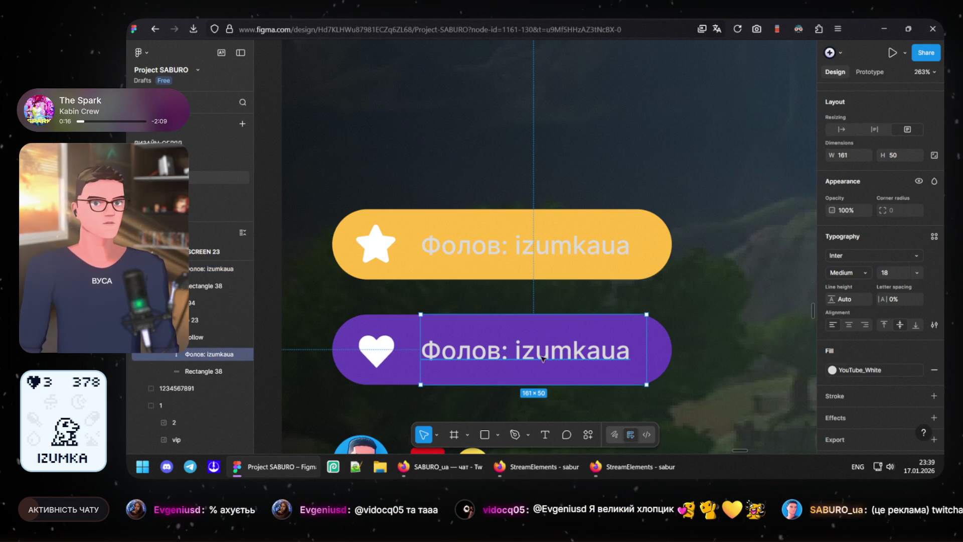
mouse_move(880, 351)
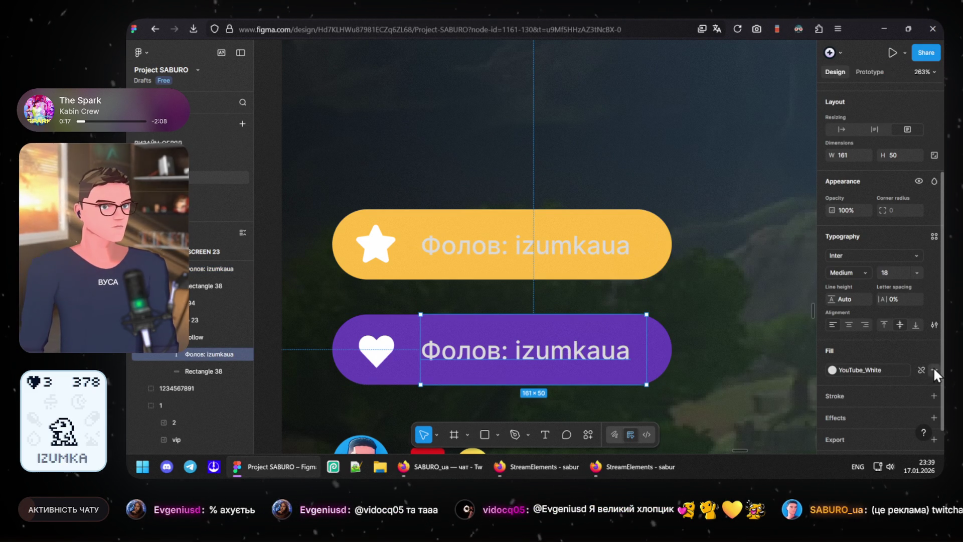
left_click(934, 368)
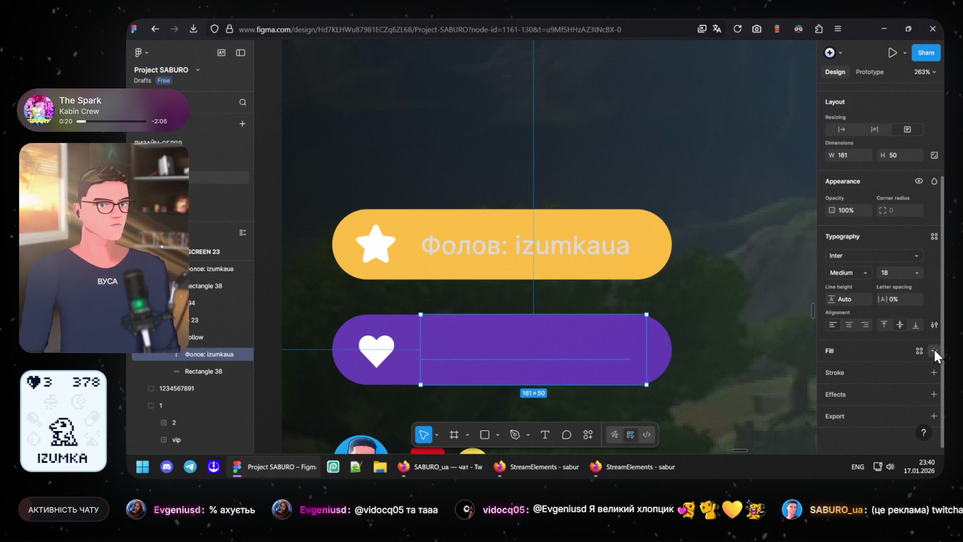
left_click(934, 351)
left_click(832, 370)
left_click_drag(709, 228, 645, 156)
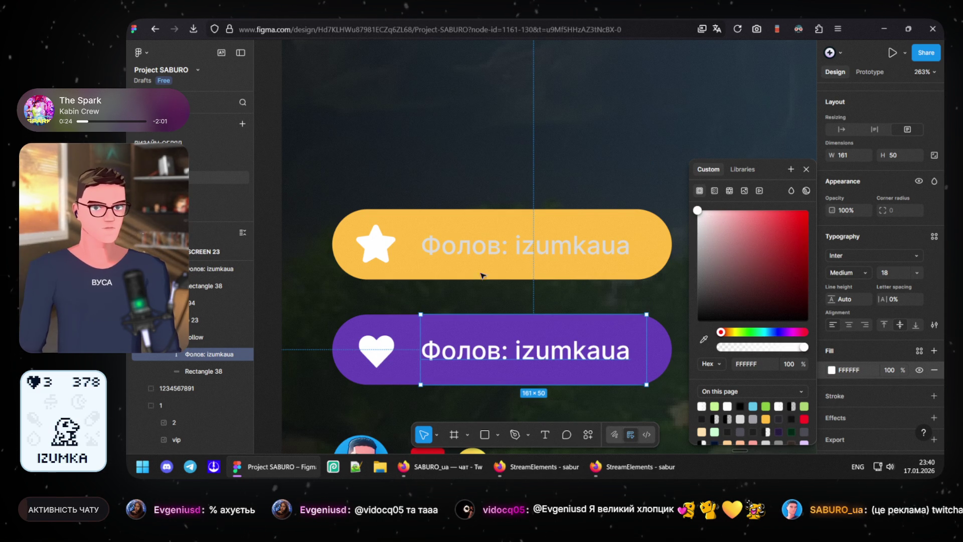
left_click(475, 257)
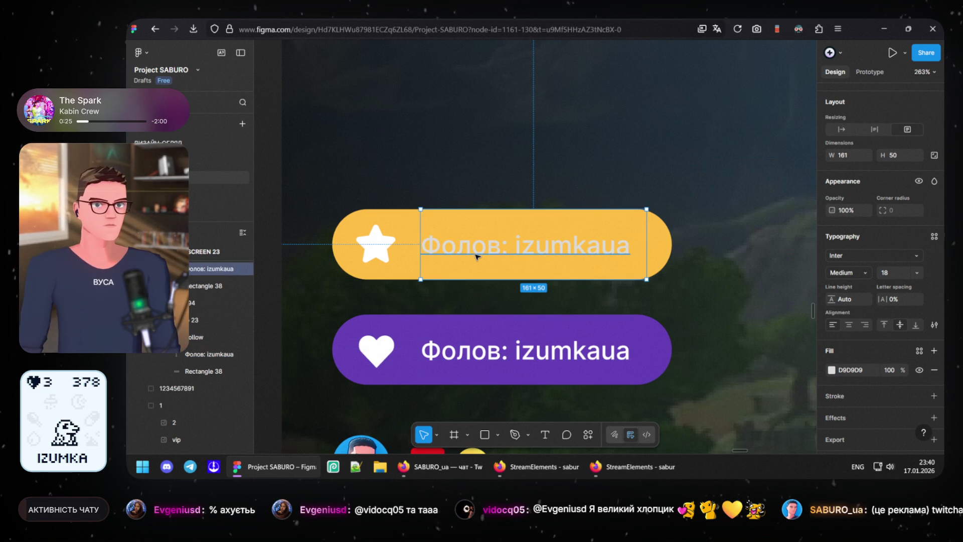
left_click(834, 367)
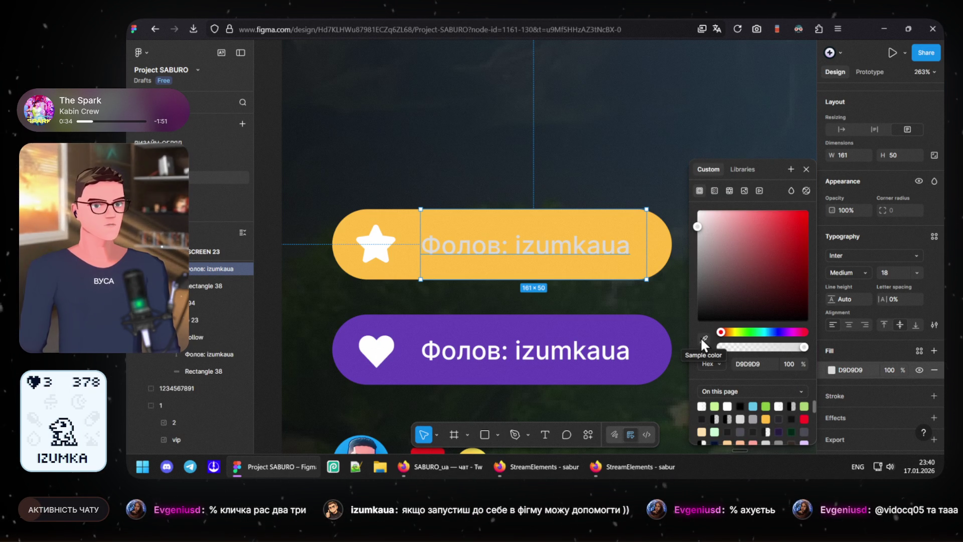
left_click(791, 304)
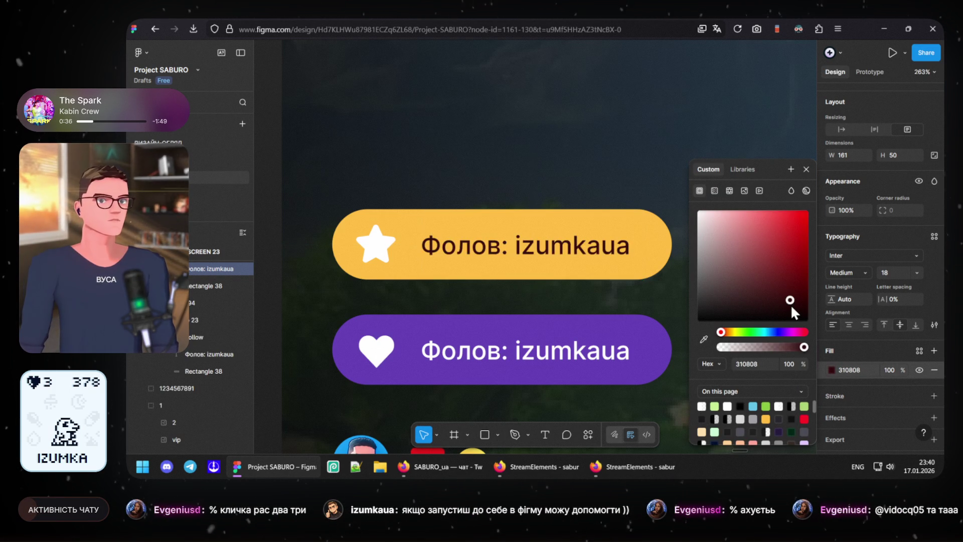
left_click(375, 244)
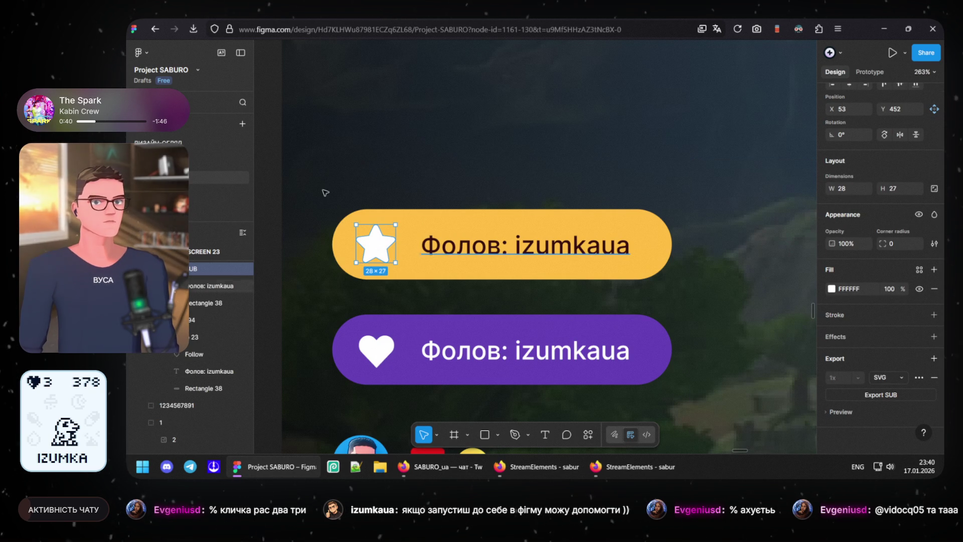
left_click(283, 224)
scroll(285, 230, "down", 1)
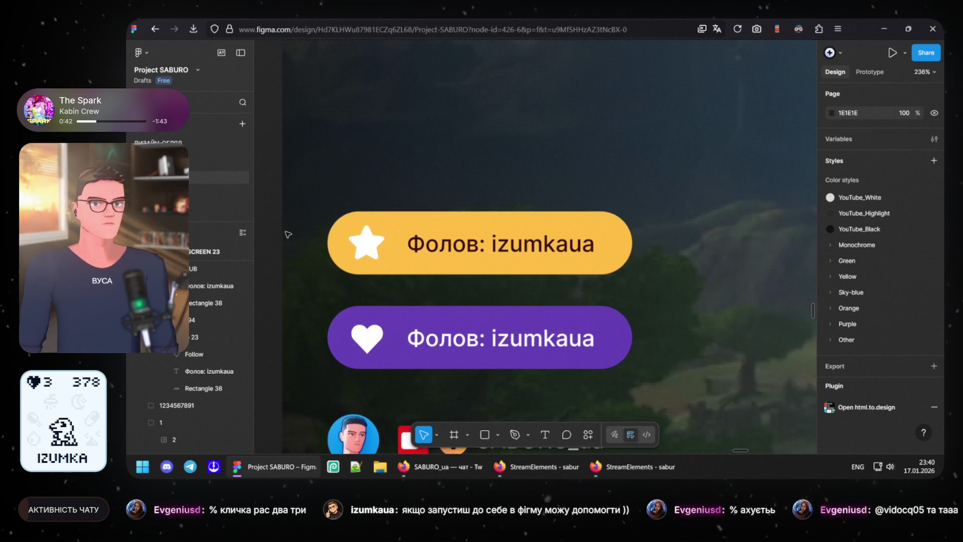
scroll(287, 234, "down", 2)
scroll(287, 234, "down", 2)
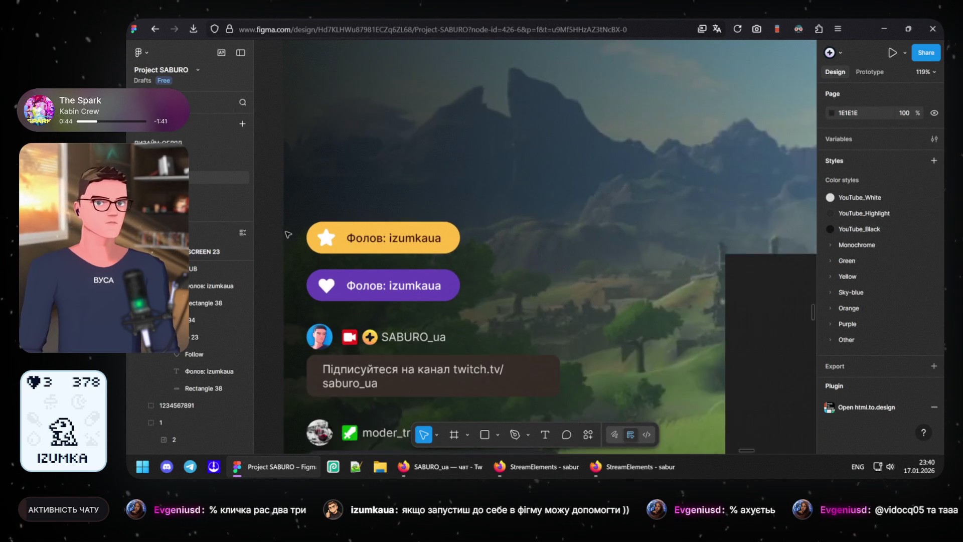
left_click_drag(487, 214, 630, 205)
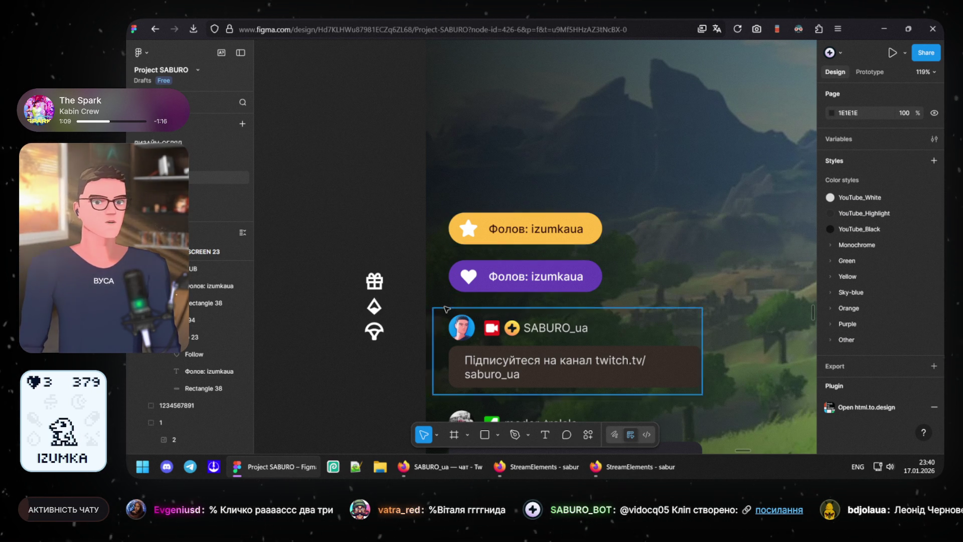
scroll(504, 250, "down", 3)
scroll(499, 256, "down", 3)
scroll(499, 256, "up", 5)
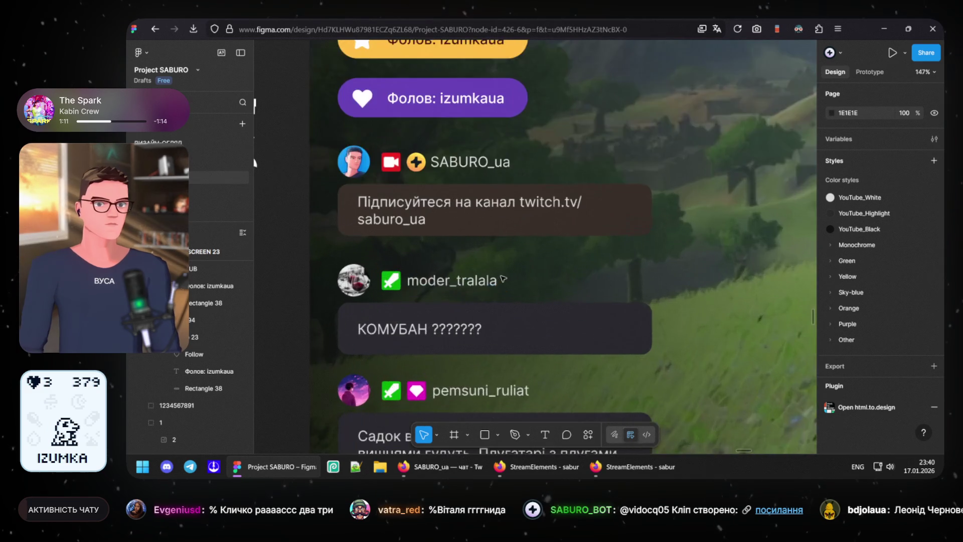
scroll(452, 226, "up", 2)
left_click(321, 192)
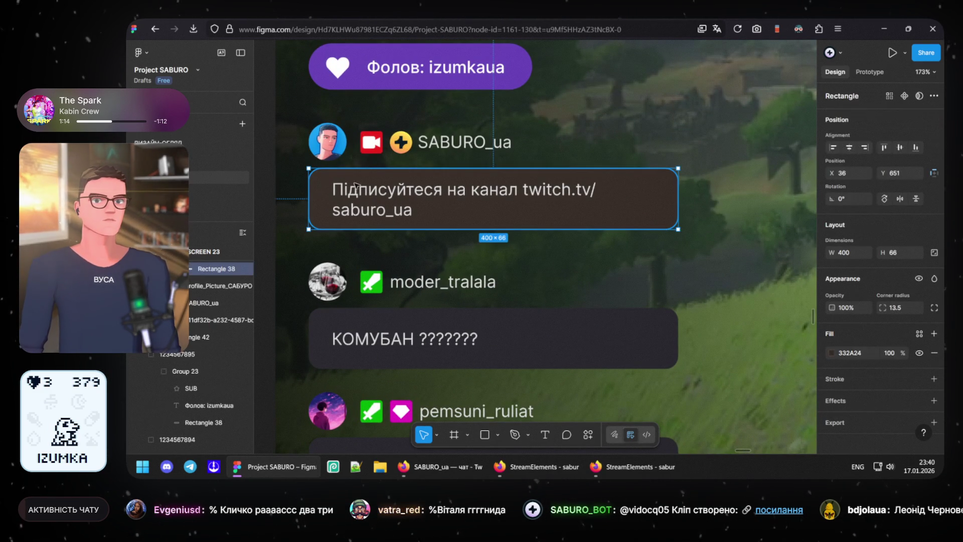
key("Escape")
scroll(526, 249, "down", 3)
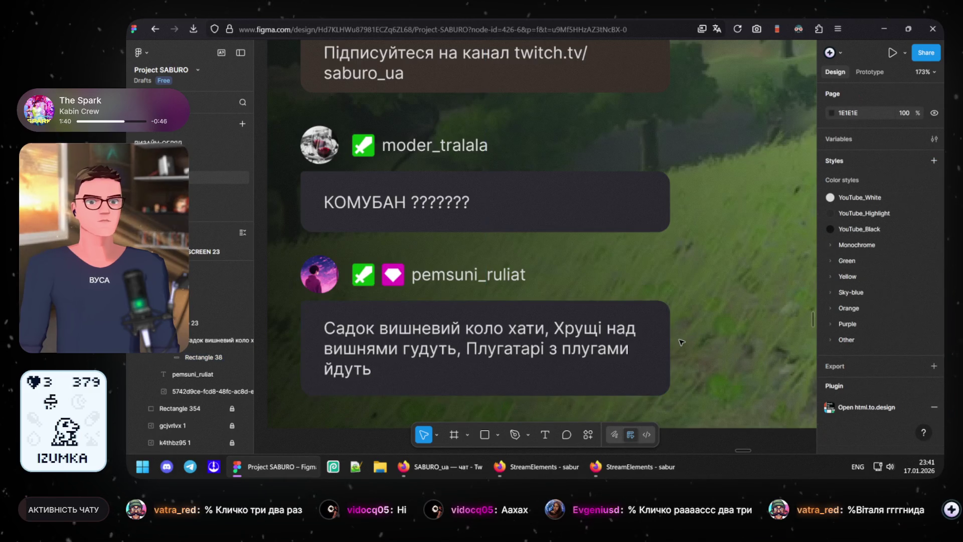
scroll(348, 235, "down", 2)
scroll(527, 249, "up", 2)
scroll(556, 245, "down", 1)
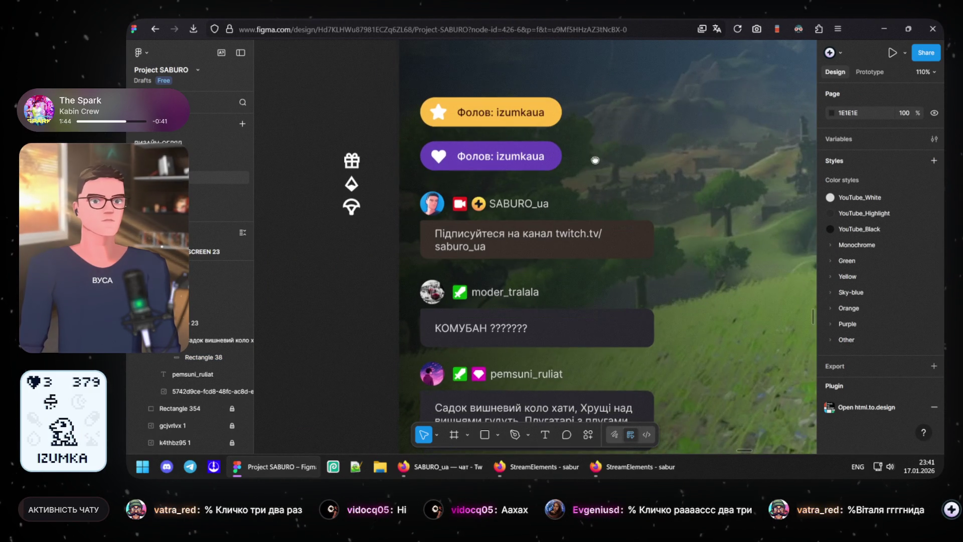
scroll(490, 199, "down", 2)
scroll(487, 235, "up", 1)
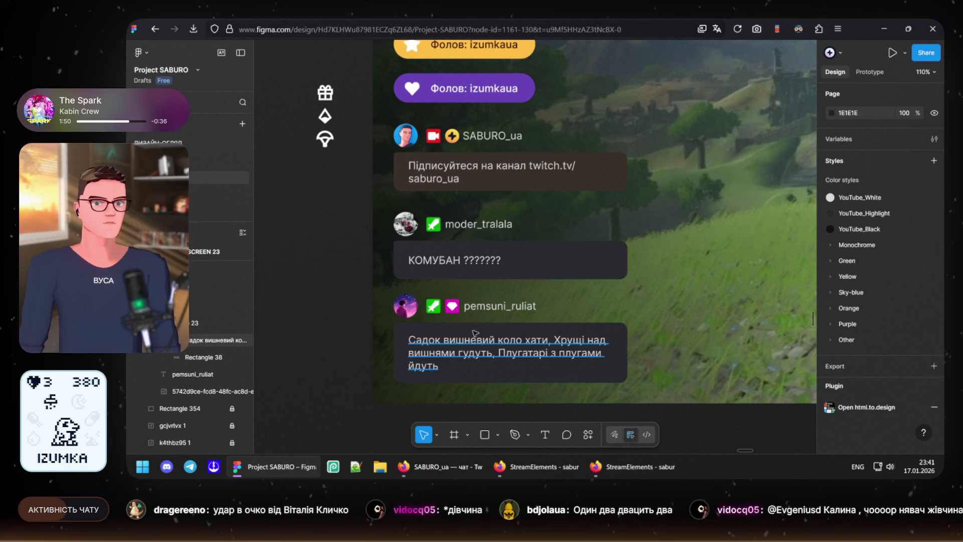
Step: Give the pemsuni_ruliat, КОМУБАН and subscribe message texts a plain white FFFFFF fill
left_click(479, 353)
left_click(459, 259, "shift")
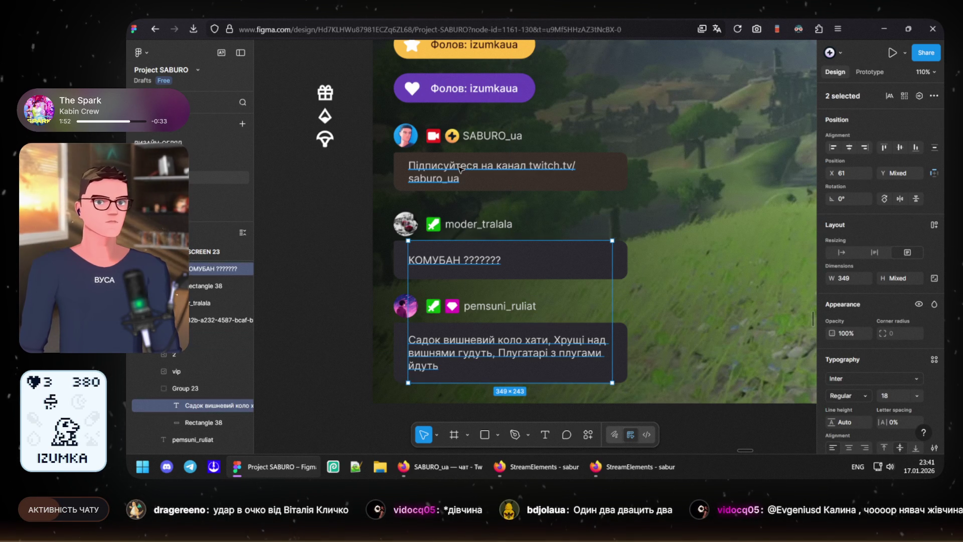
left_click(459, 169, "shift")
scroll(846, 426, "down", 4)
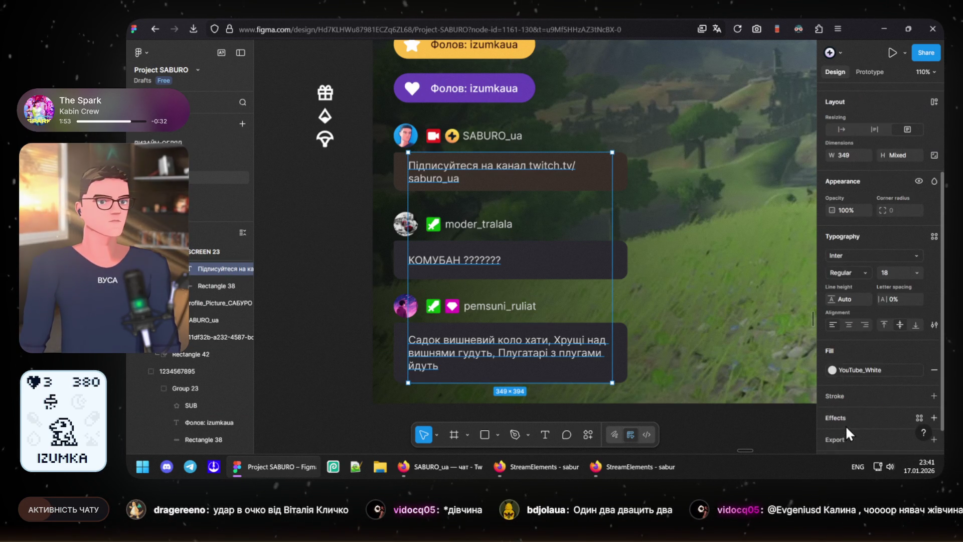
left_click(934, 346)
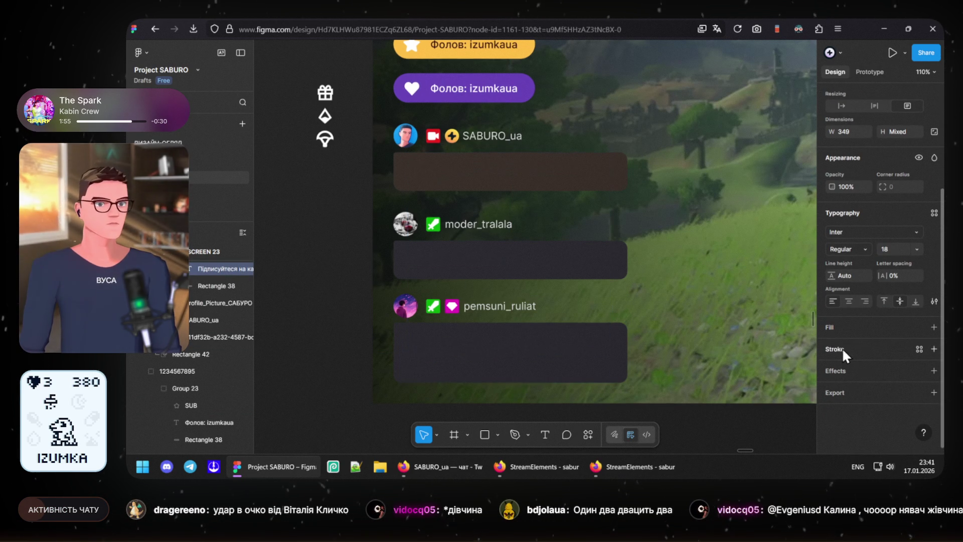
left_click(835, 336)
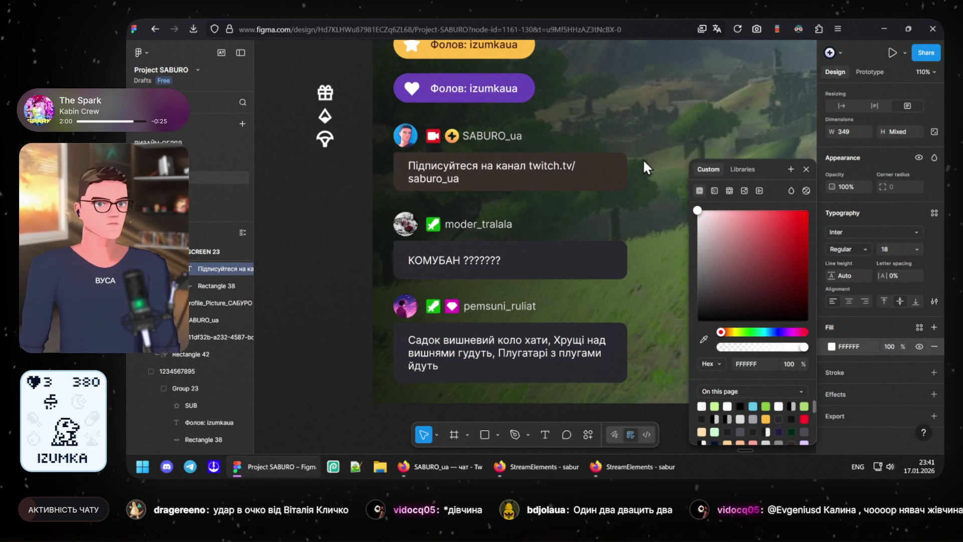
left_click(298, 211)
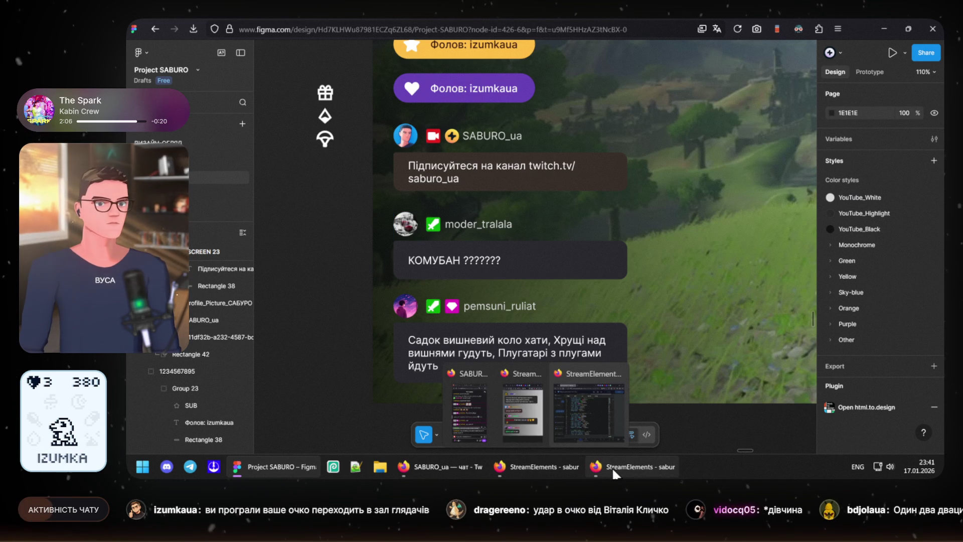
left_click(543, 463)
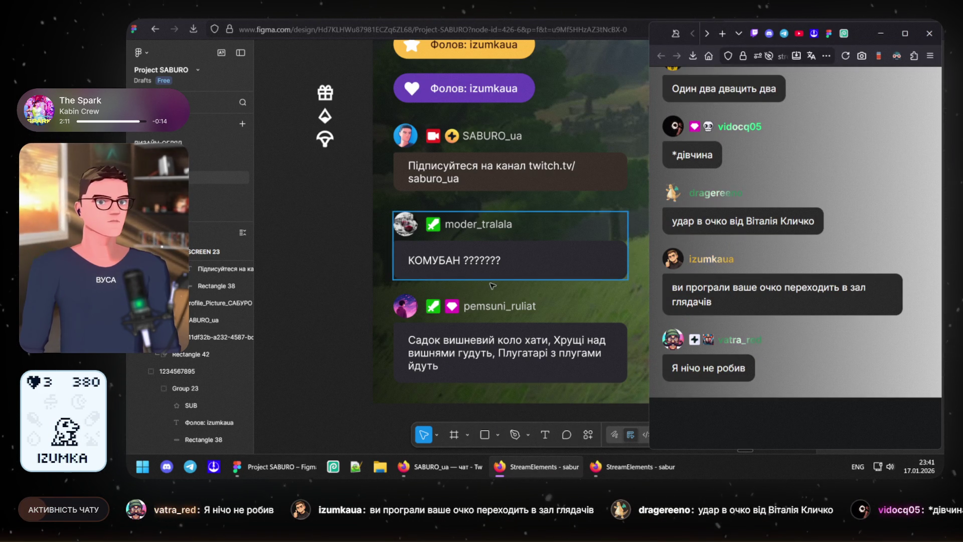
left_click(495, 310)
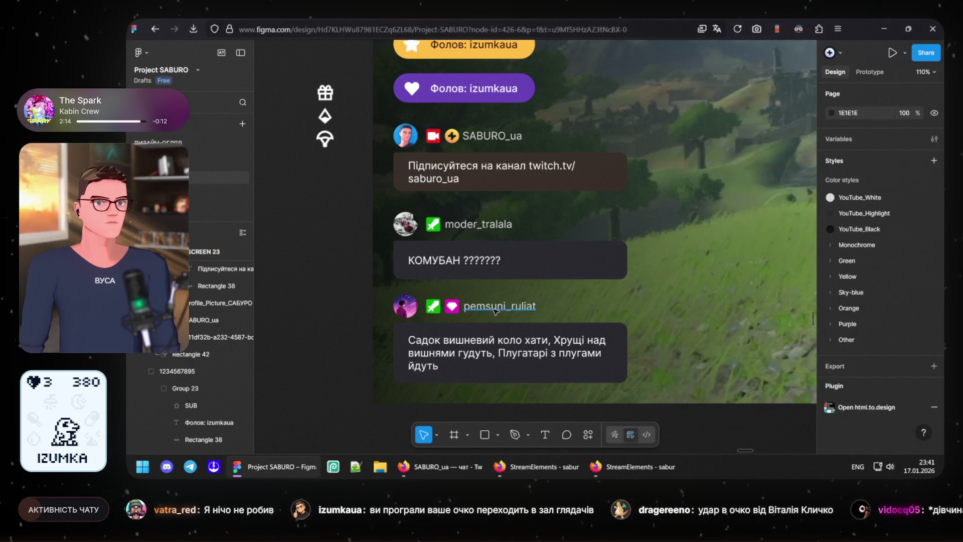
double_click(496, 307)
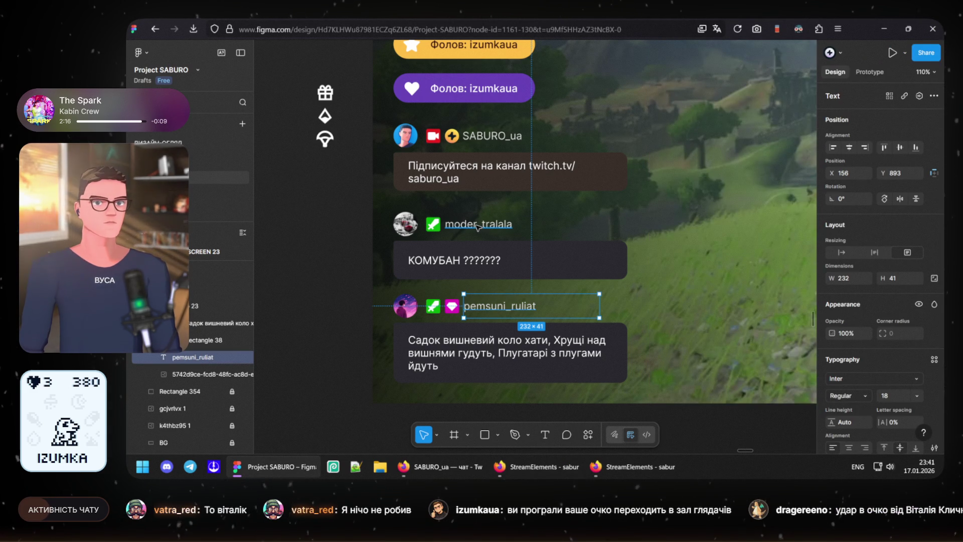
left_click(478, 226, "shift")
left_click(501, 138, "shift")
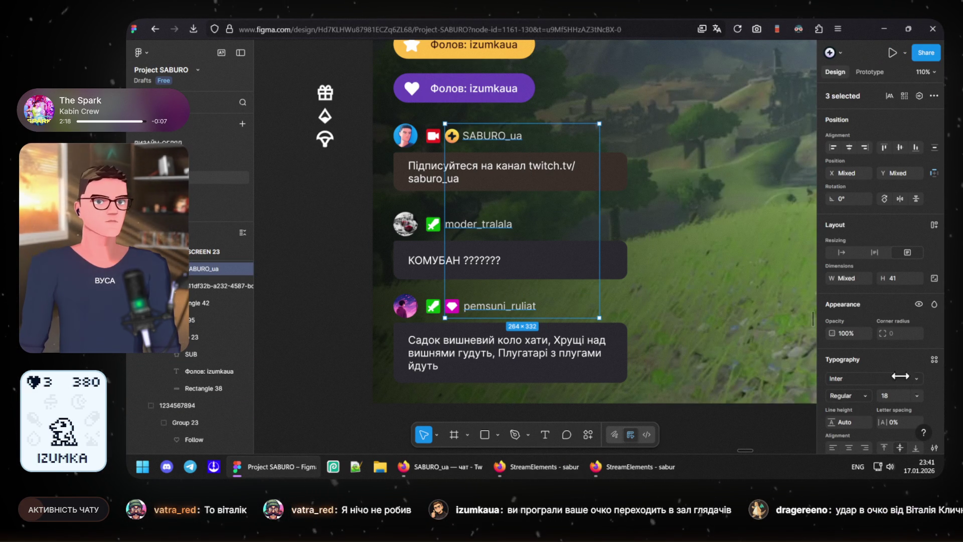
left_click(866, 396)
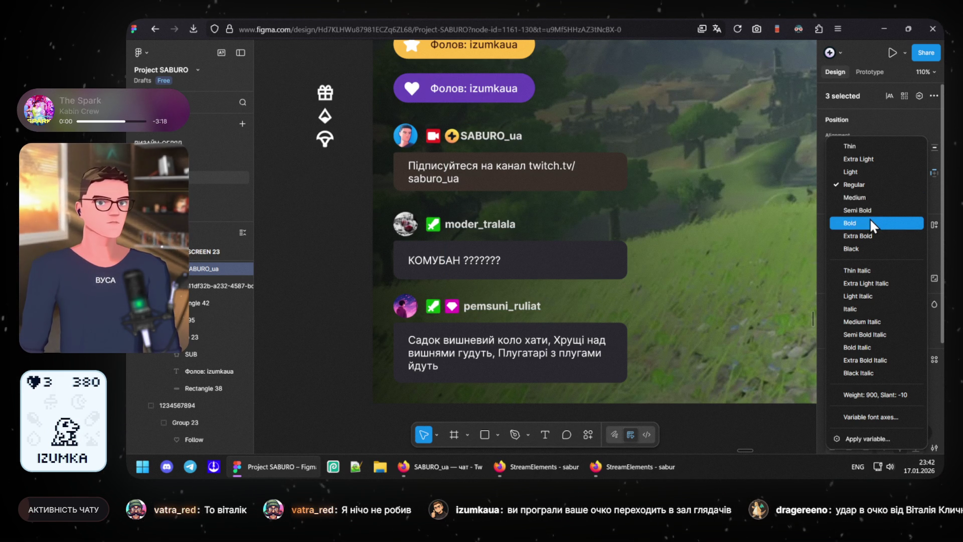
left_click(870, 218)
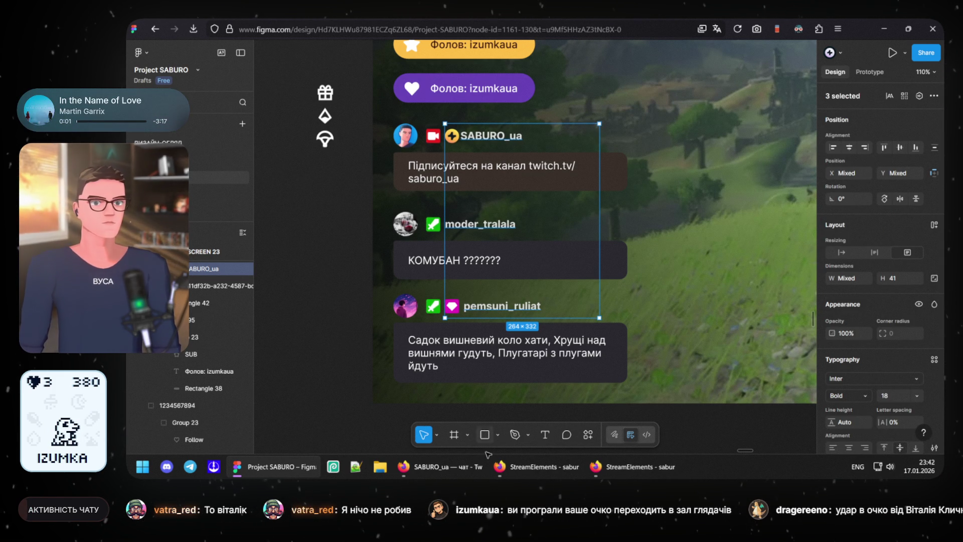
Step: After checking the StreamElements preview, change the three usernames to Inter Medium
left_click(556, 470)
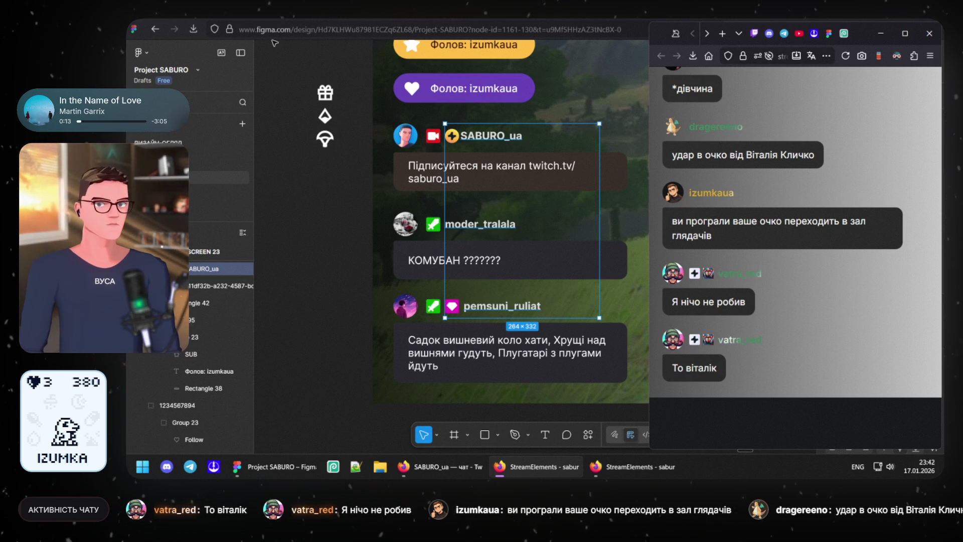
left_click(175, 52)
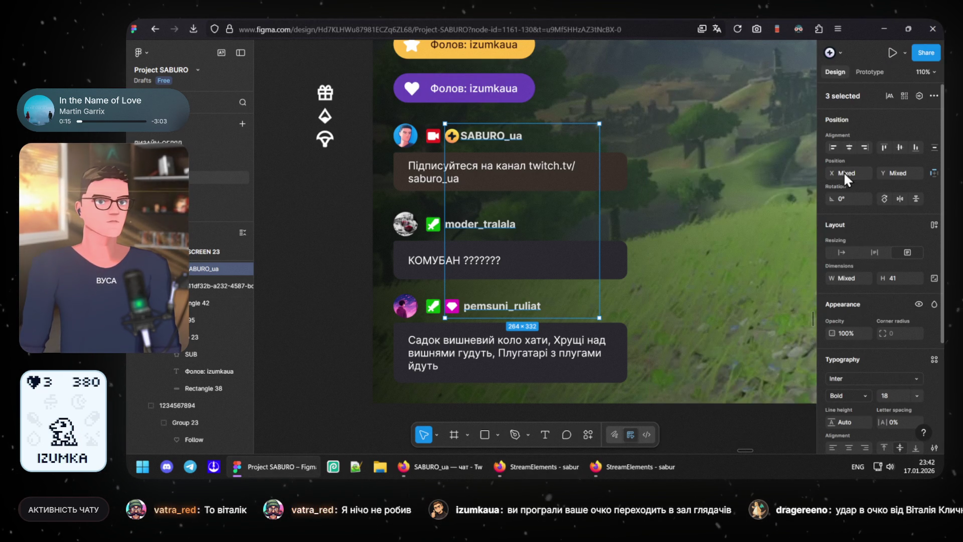
left_click(867, 395)
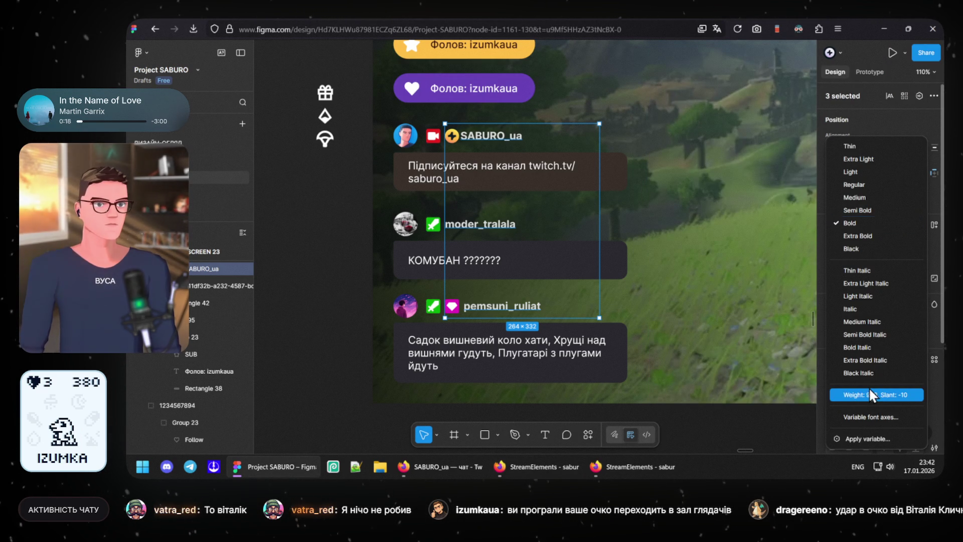
left_click(868, 197)
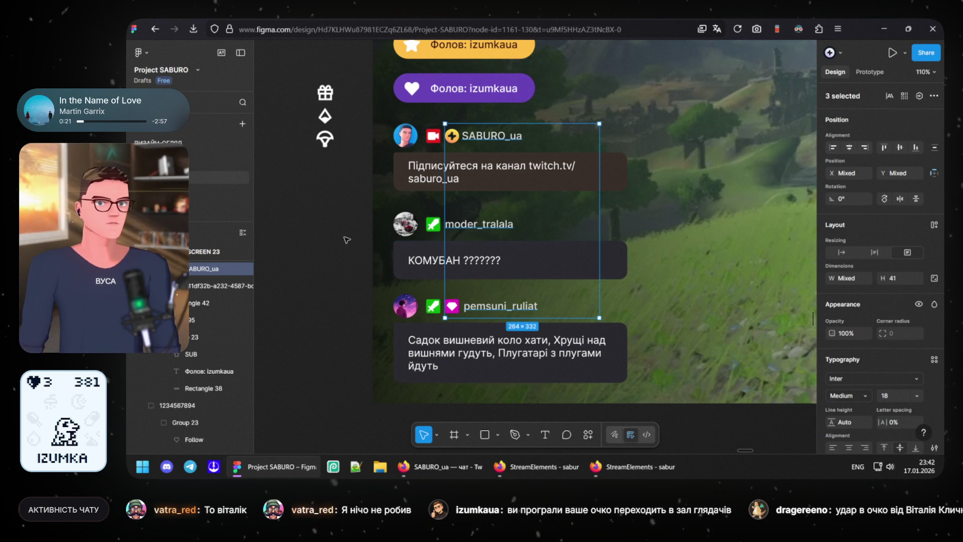
key("Escape")
scroll(514, 286, "up", 3)
scroll(515, 286, "down", 2)
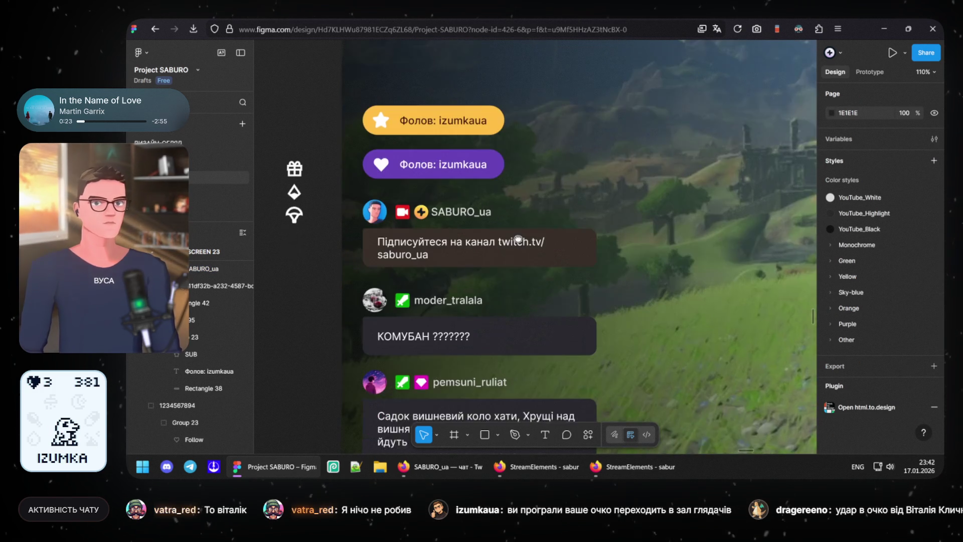
Step: Pan to the stack of Фолов pills and switch to the StreamElements overlay code window
mouse_move(418, 136)
left_mouse_down()
mouse_move(458, 200)
mouse_move(462, 113)
left_mouse_up()
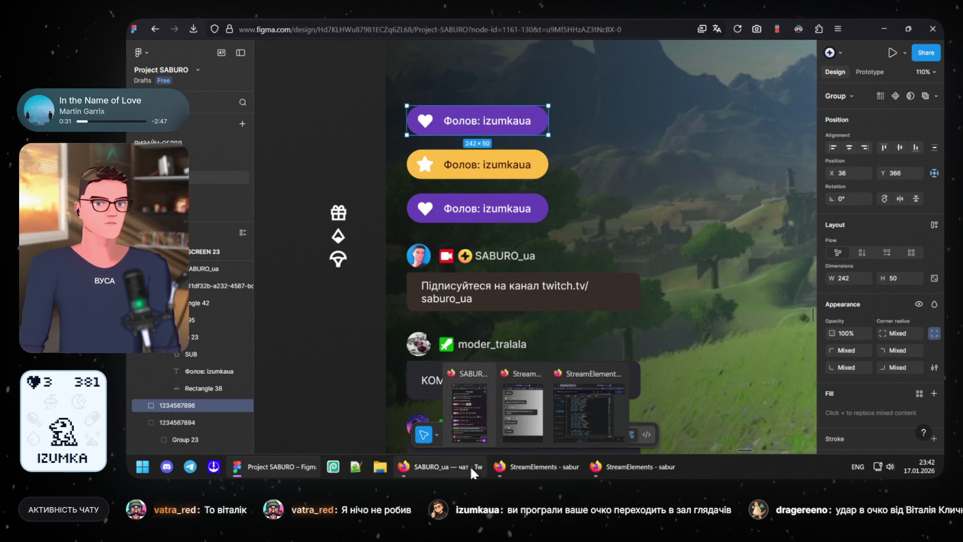
left_click(607, 462)
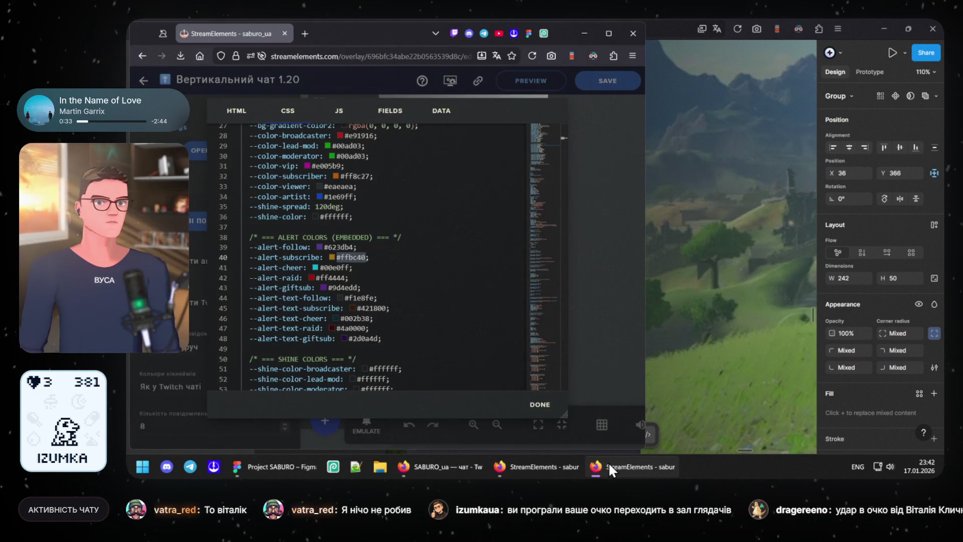
Step: Pick out the --alert-cheer colour #00e0ff in the CSS and switch back to Figma
double_click(341, 267)
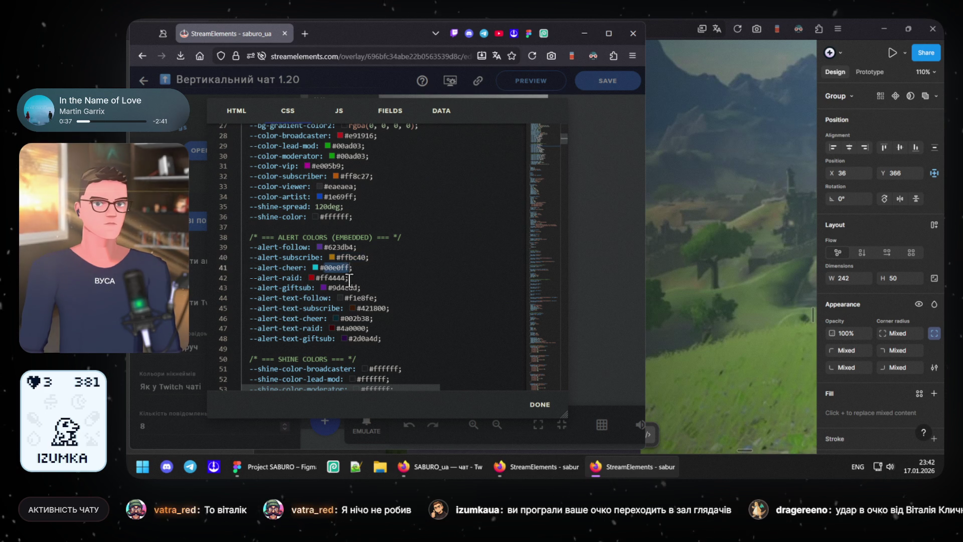
left_click(699, 315)
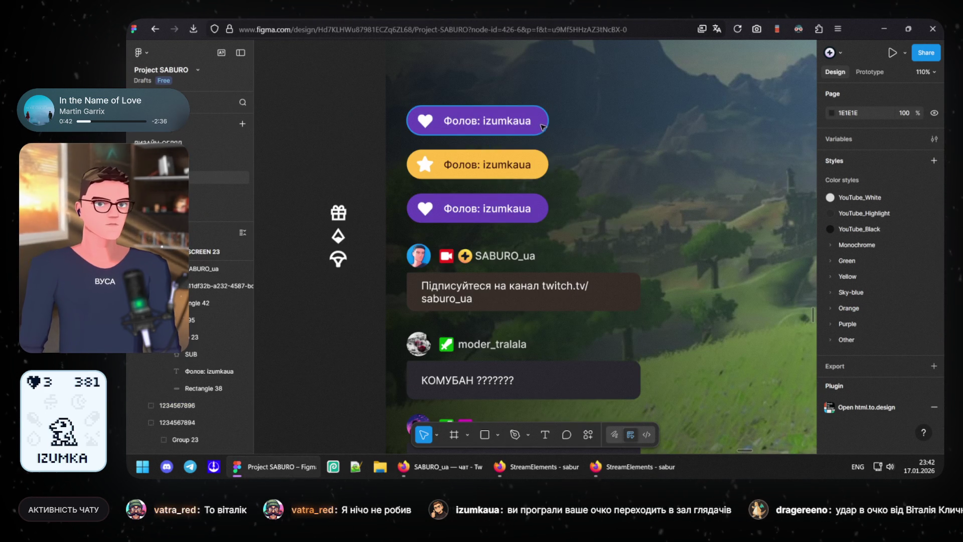
Step: Recolour the top pill's background to cyan 00E0FF
double_click(477, 121)
left_click(867, 387)
type("00E0FF")
key("Return")
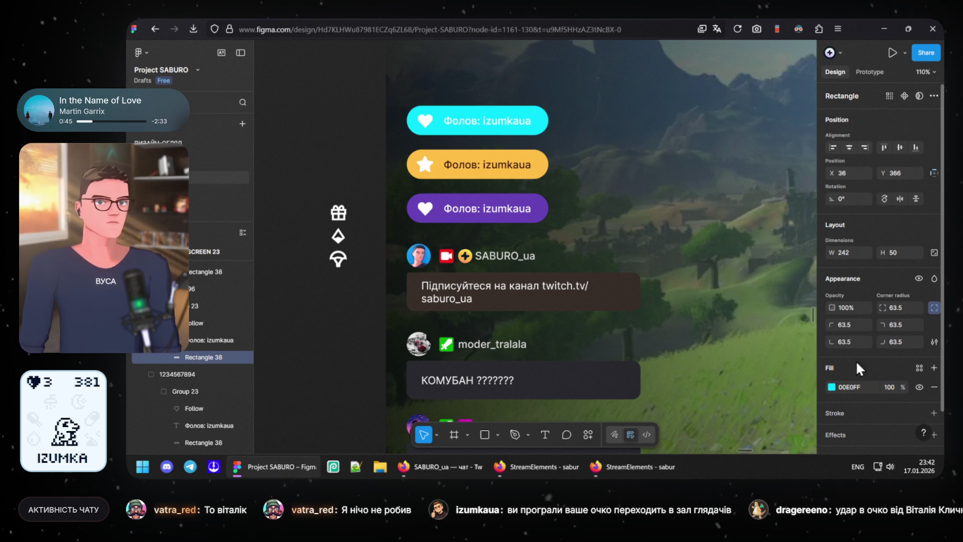
Step: Replace the heart icon in the cyan pill with a copy of the Bits icon
left_click(339, 238)
left_click(361, 256)
scroll(411, 277, "up", 5)
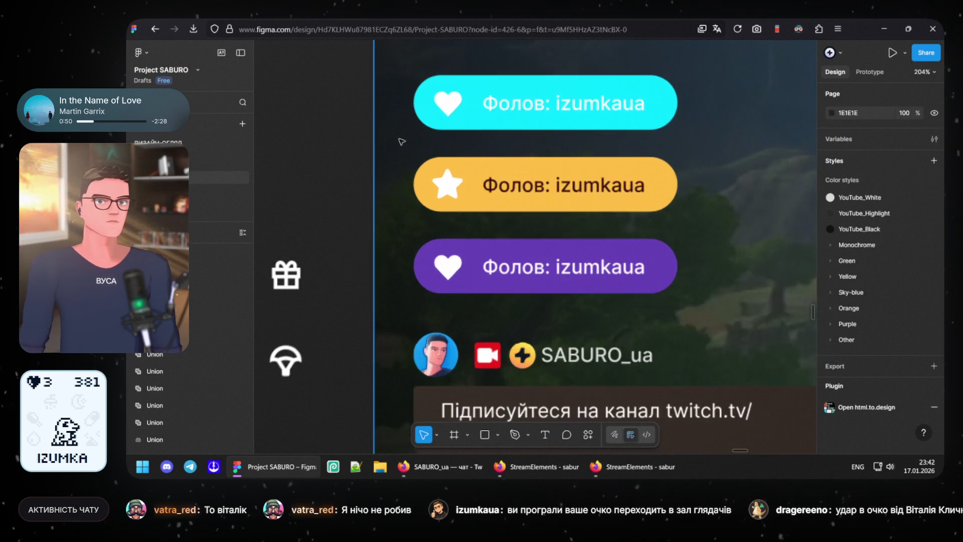
left_click(437, 255)
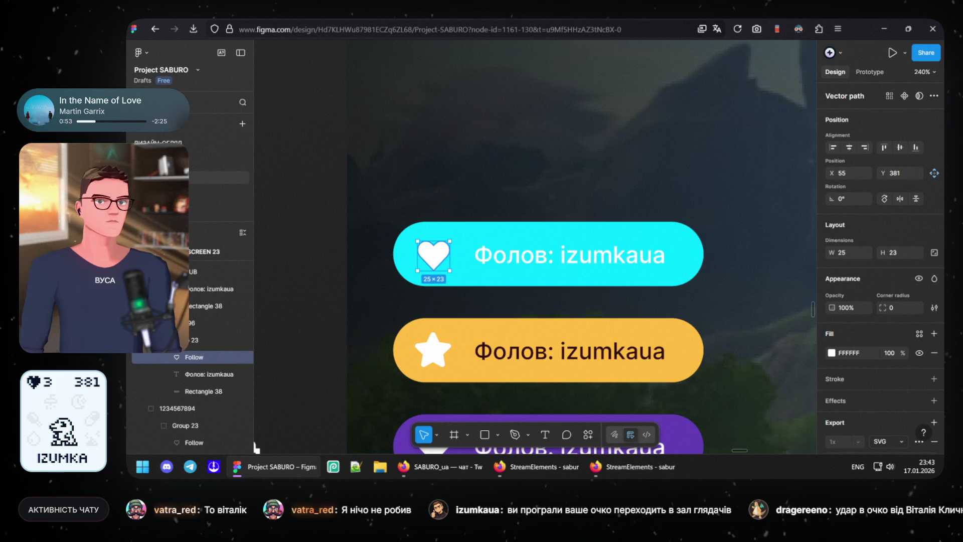
key("ctrl+v")
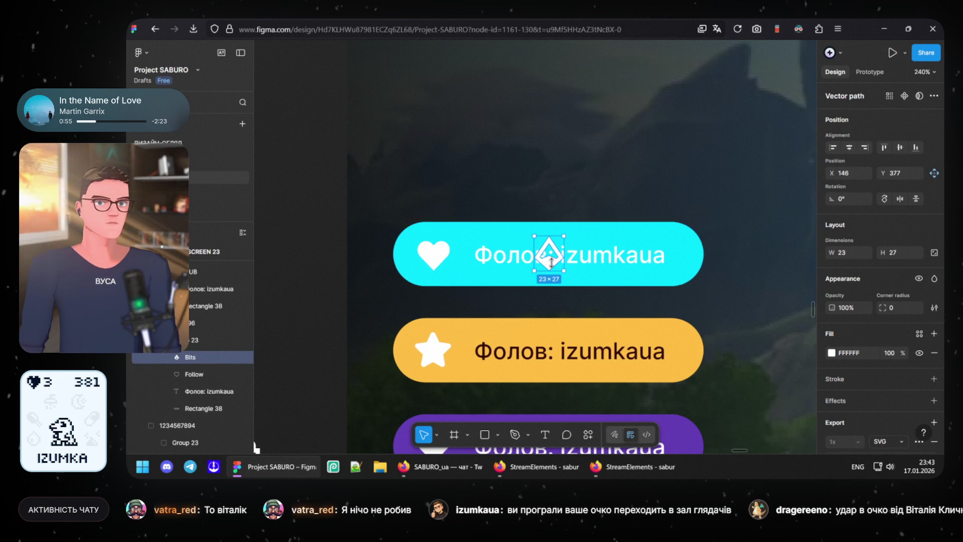
left_click_drag(554, 266, 442, 262)
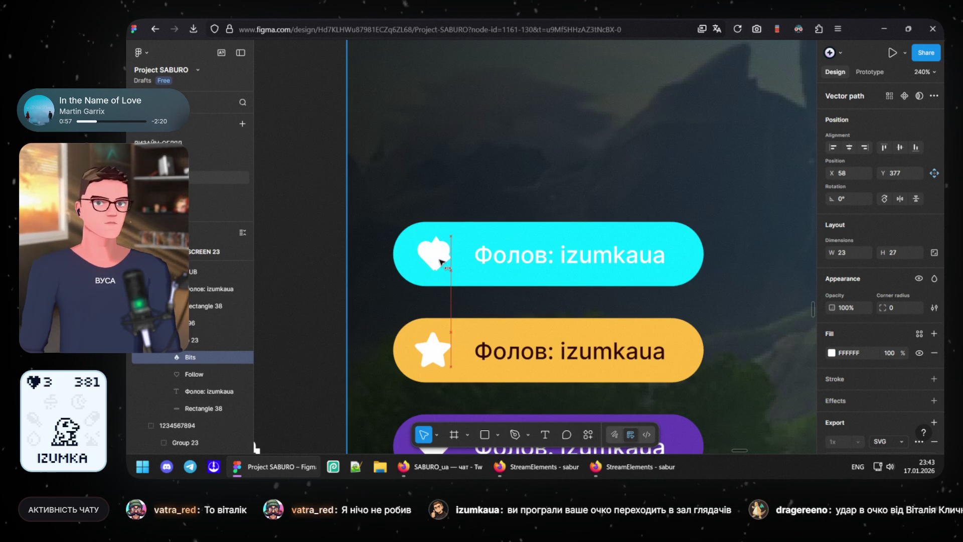
left_click_drag(438, 260, 444, 246)
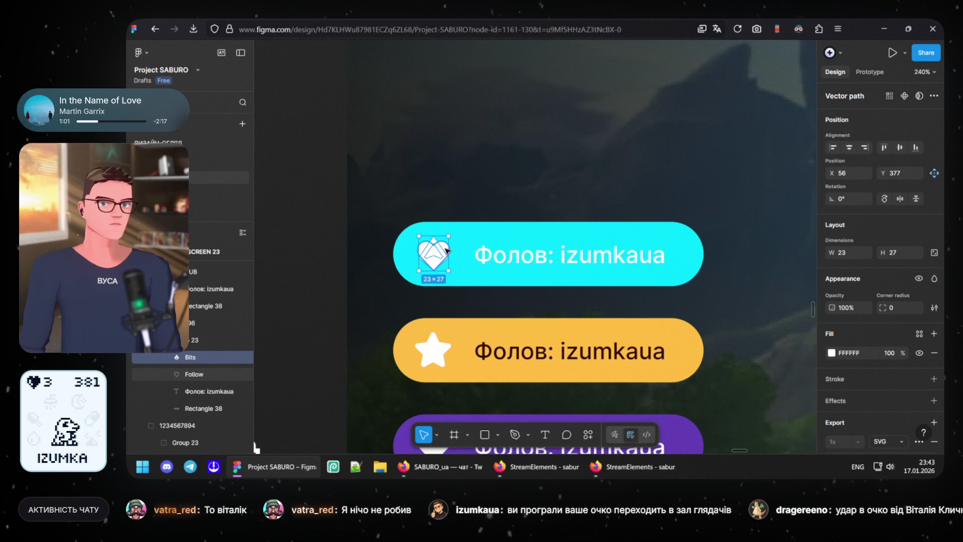
left_click(446, 249)
key("Delete")
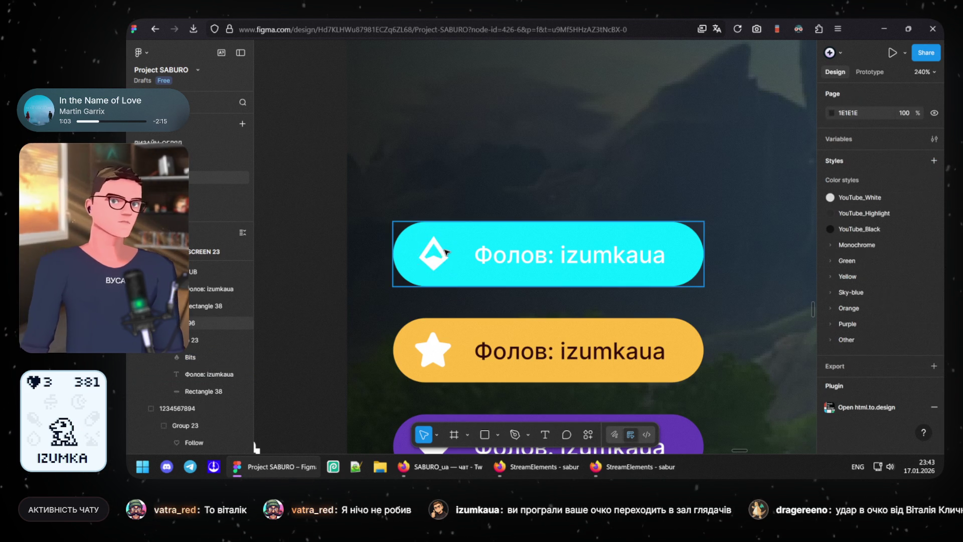
left_click_drag(552, 309, 525, 274)
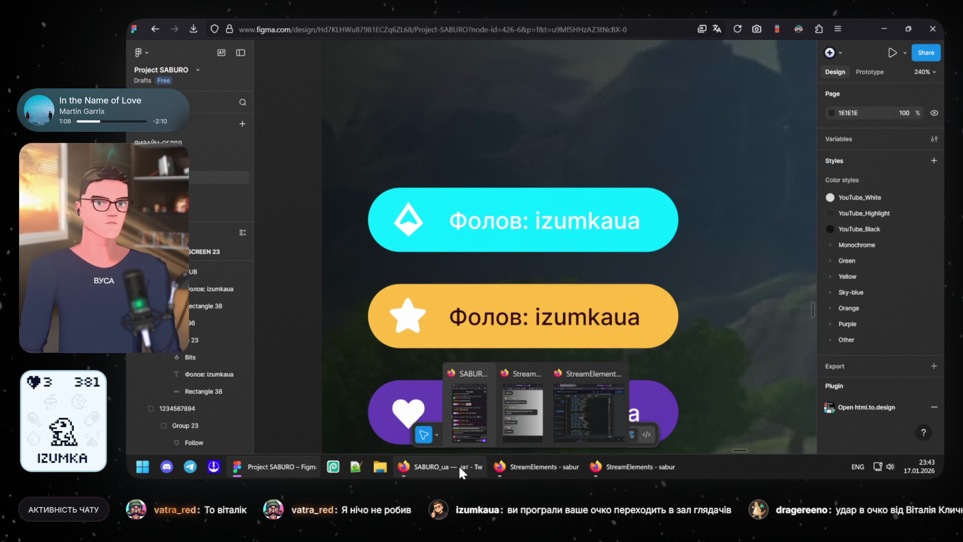
Step: Close the StreamElements code editor and copy the Bits alert message template, then return to Figma
left_click(565, 422)
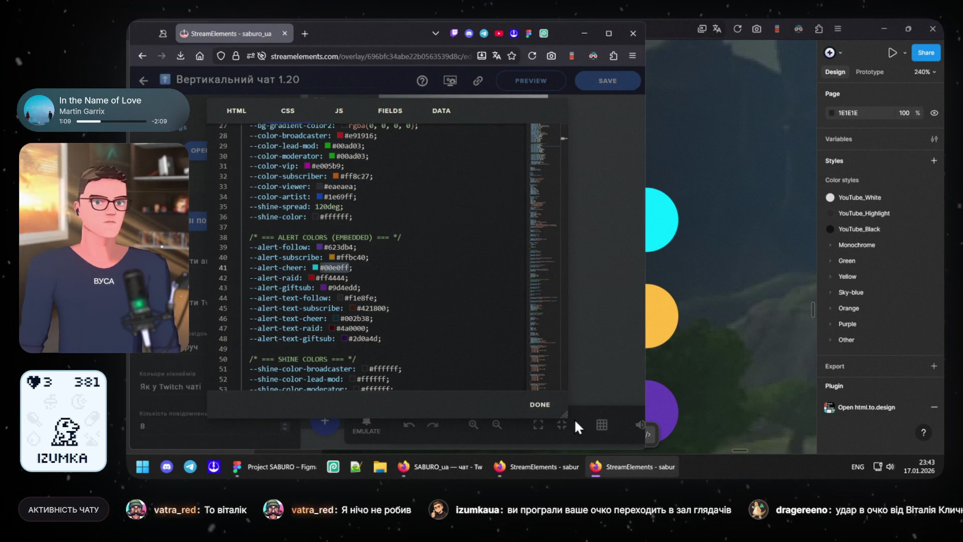
left_click(546, 407)
scroll(190, 330, "down", 5)
scroll(189, 330, "down", 5)
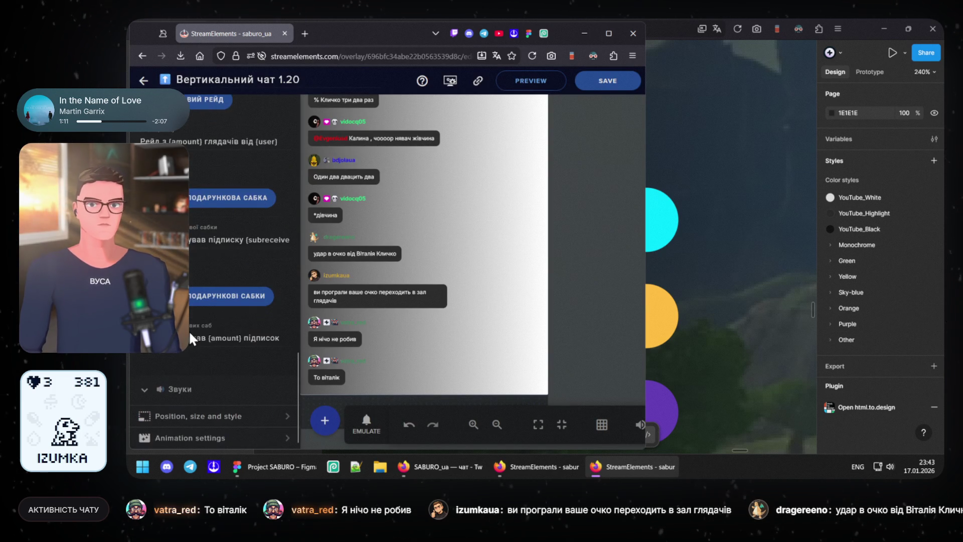
scroll(189, 331, "up", 3)
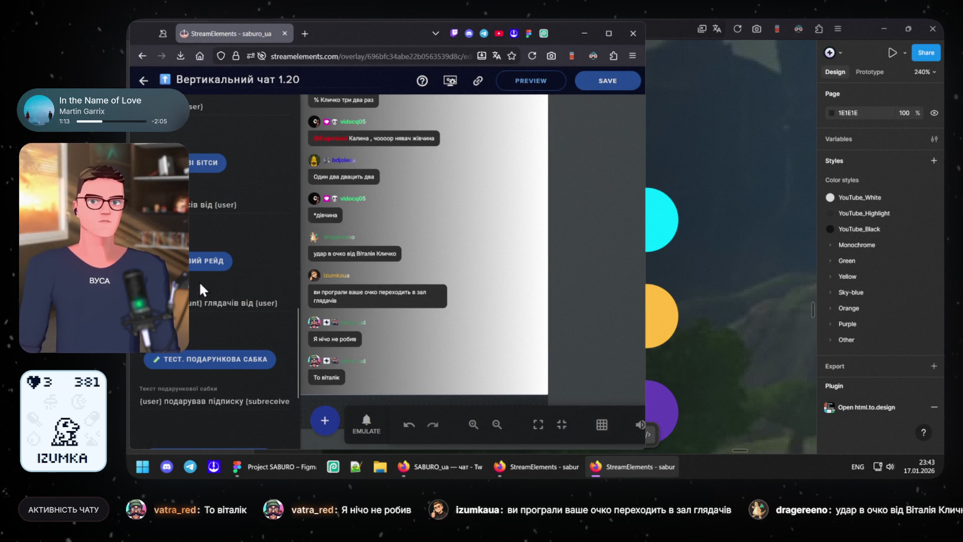
triple_click(201, 209)
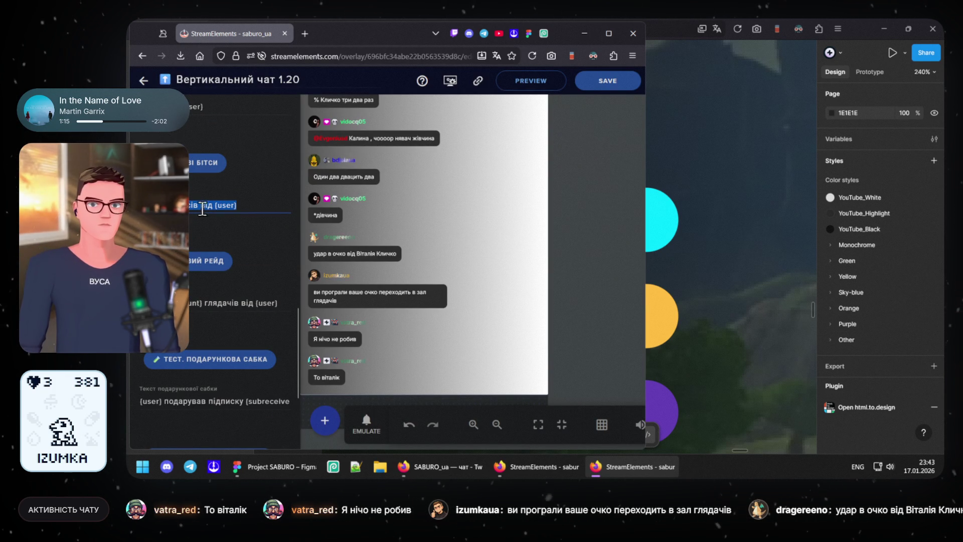
left_click(662, 236)
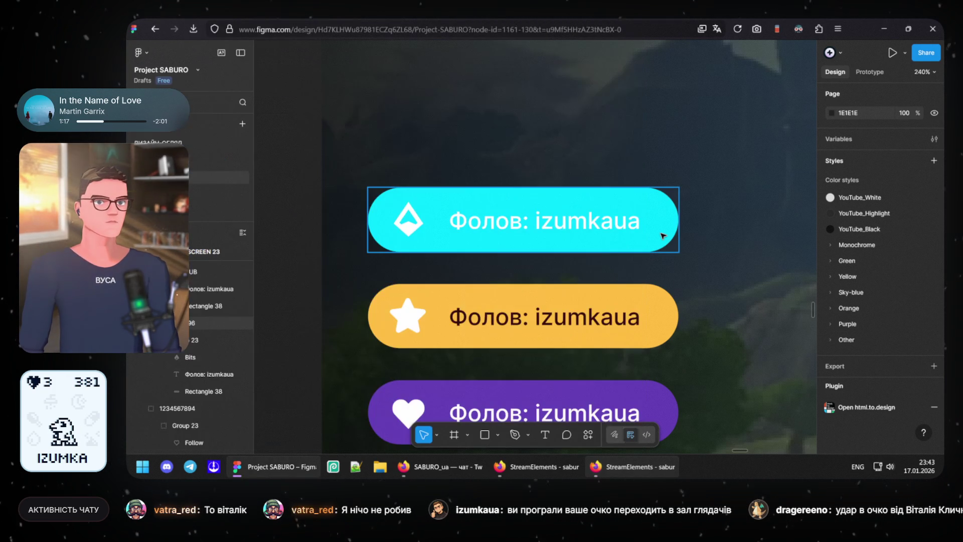
Step: Give the cyan pill's label a dark blue-grey text colour
left_click(527, 229)
left_click(519, 228)
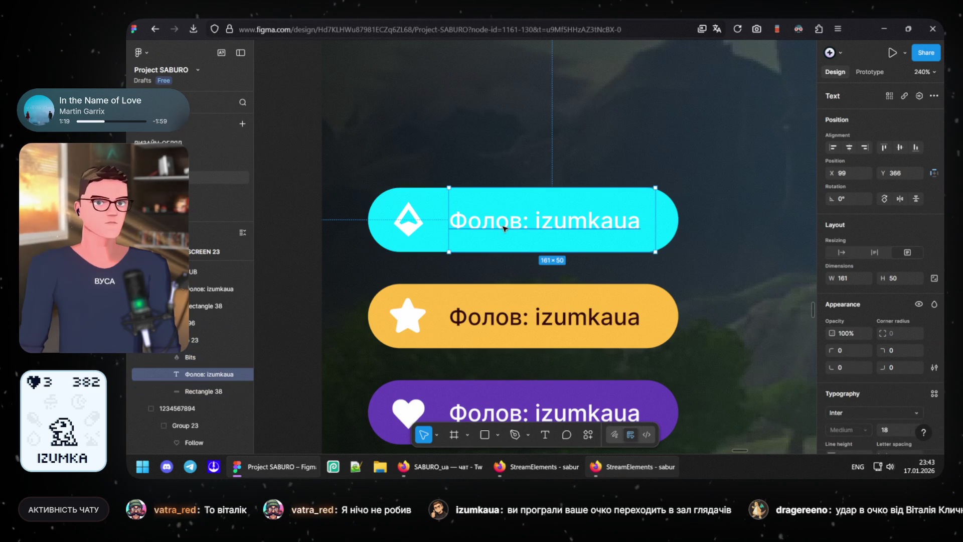
scroll(867, 407, "down", 2)
scroll(861, 409, "down", 1)
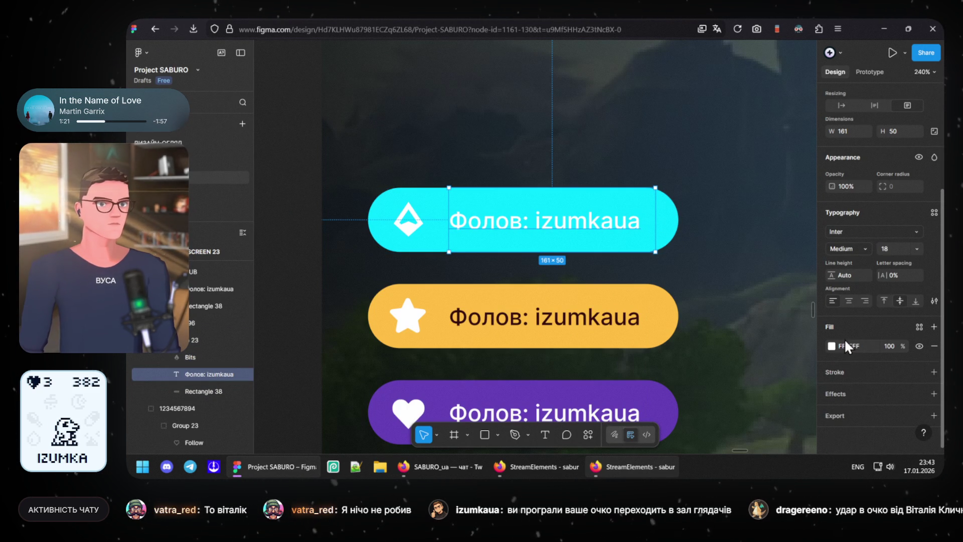
left_click(833, 345)
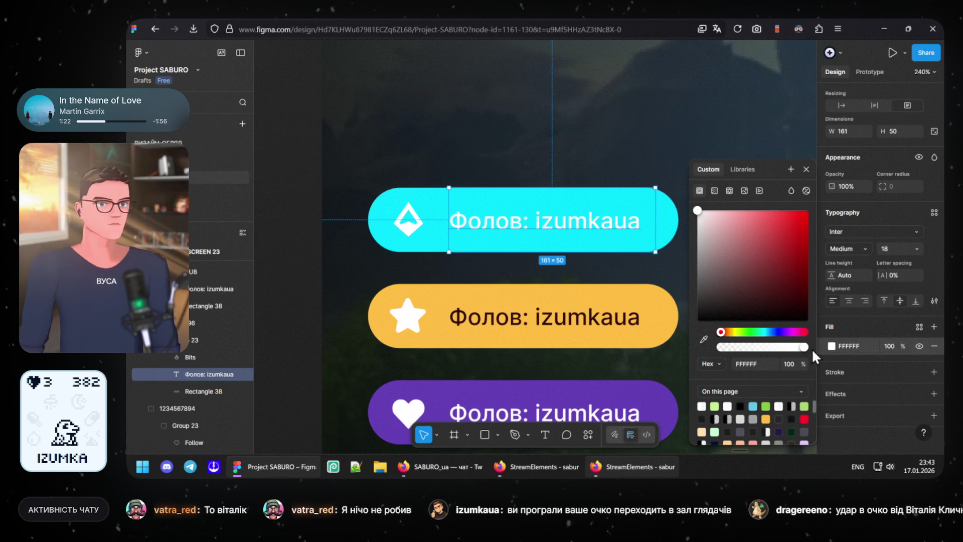
left_click(768, 333)
left_click(764, 289)
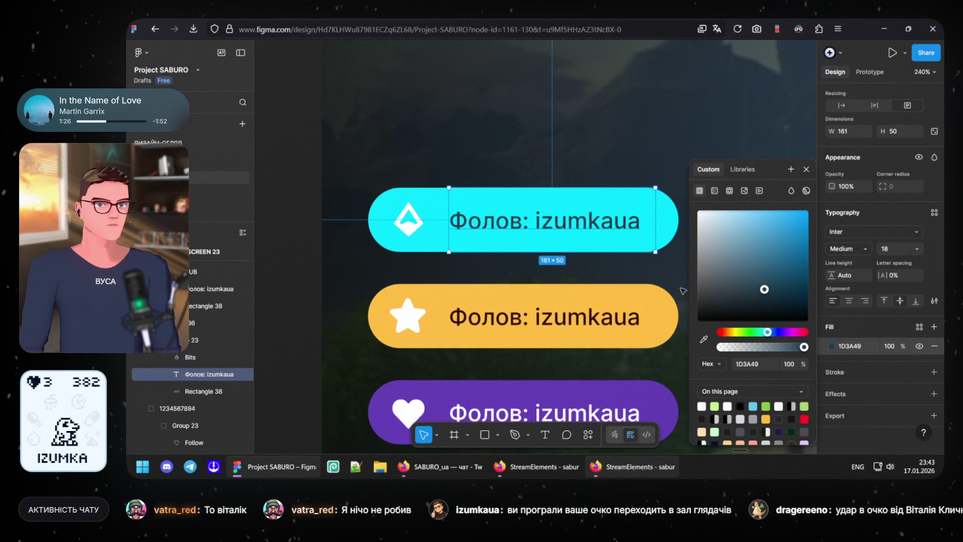
Step: Make the cyan label read "50 бітсів від {user}" from the pasted Bits template
double_click(550, 224)
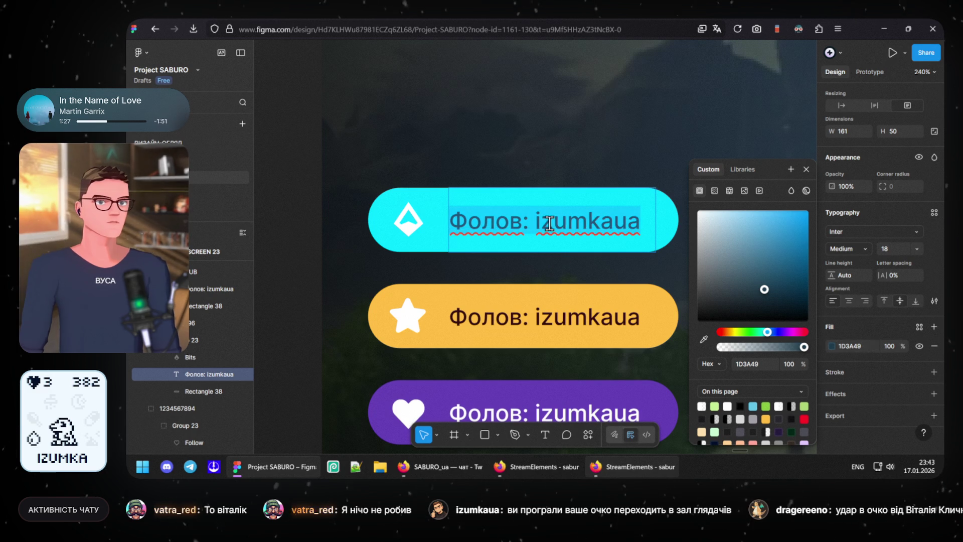
type("{amount} бітсів від {user}")
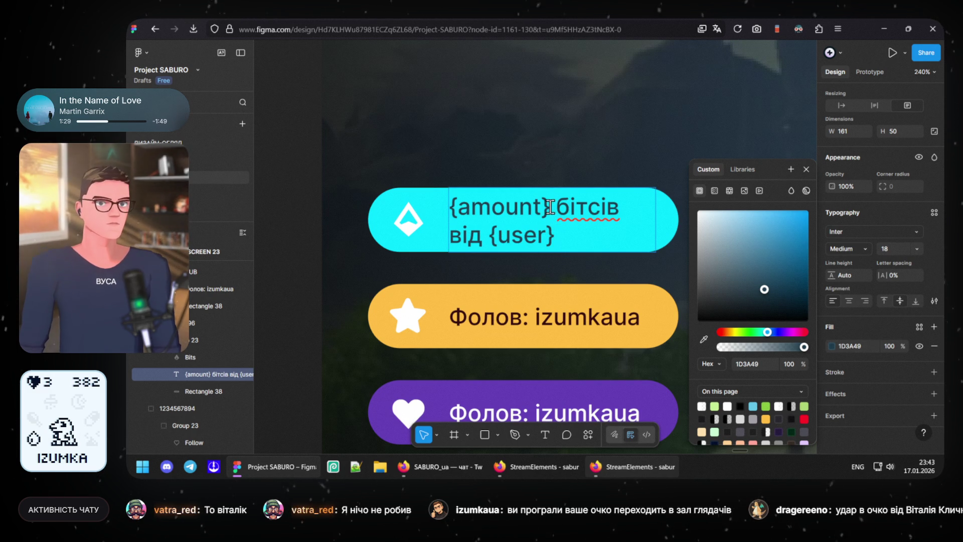
left_click_drag(482, 206, 392, 206)
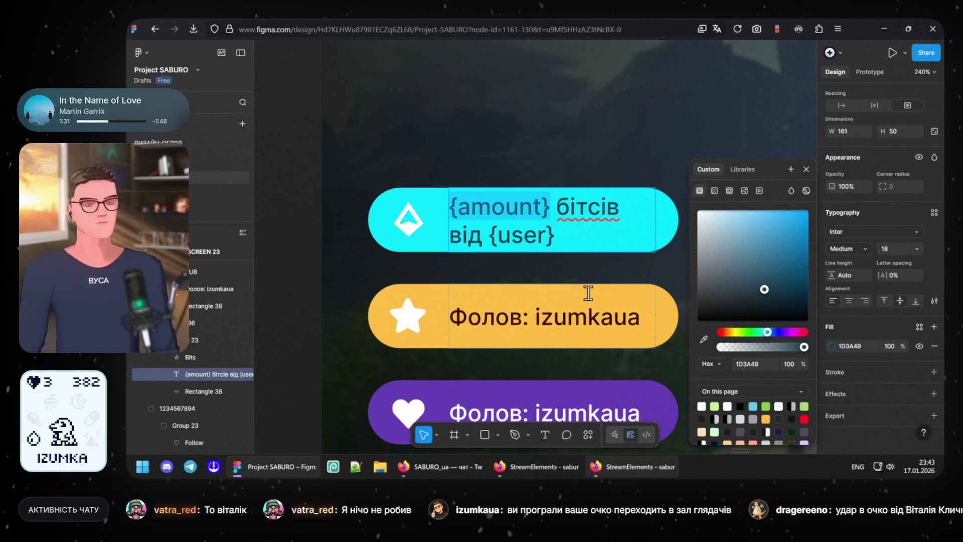
type("123456")
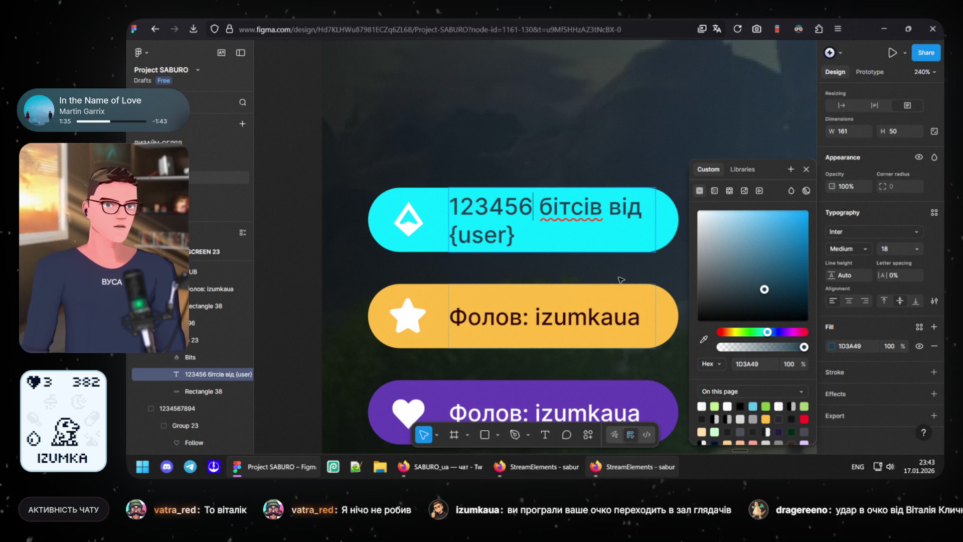
key("BackSpace")
key("BackSpace")
key("BackSpace")
key("BackSpace")
key("BackSpace")
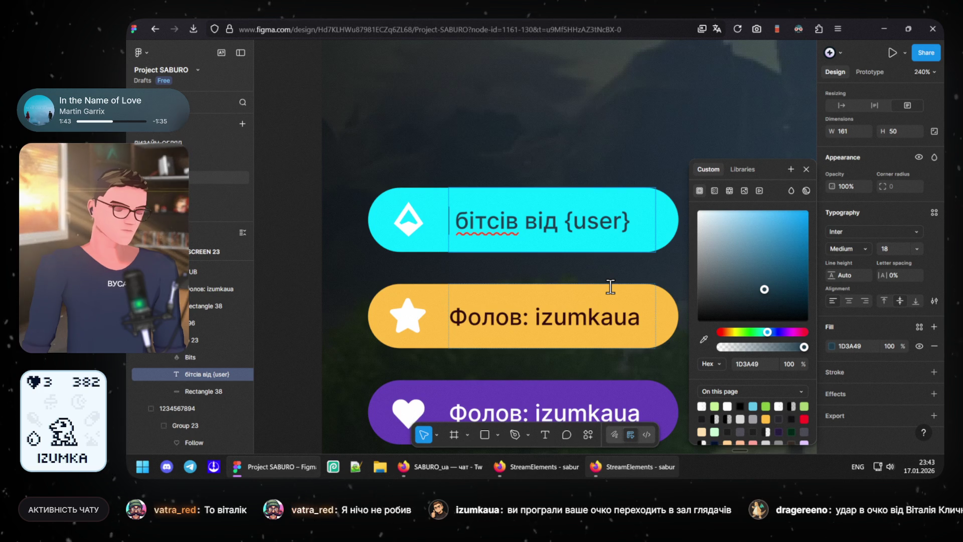
type("50")
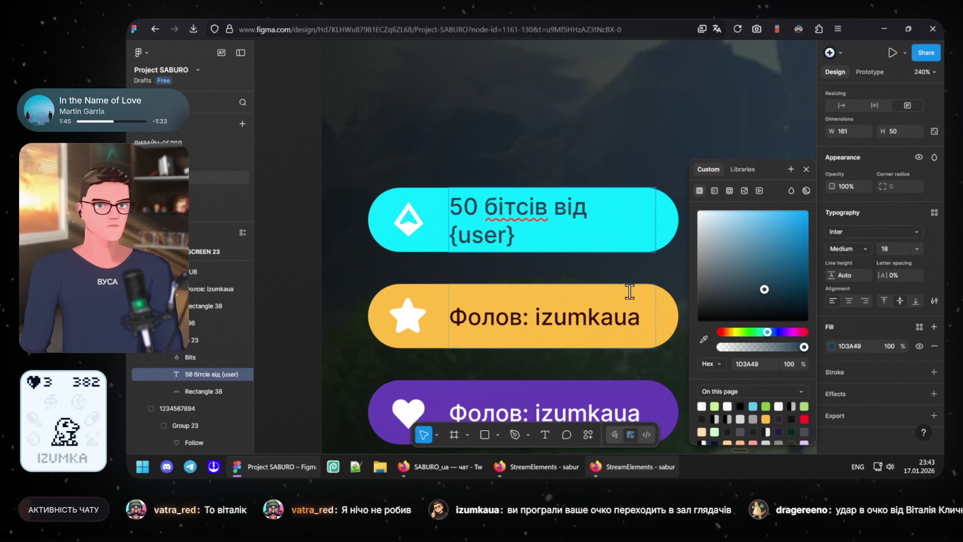
left_click(487, 135)
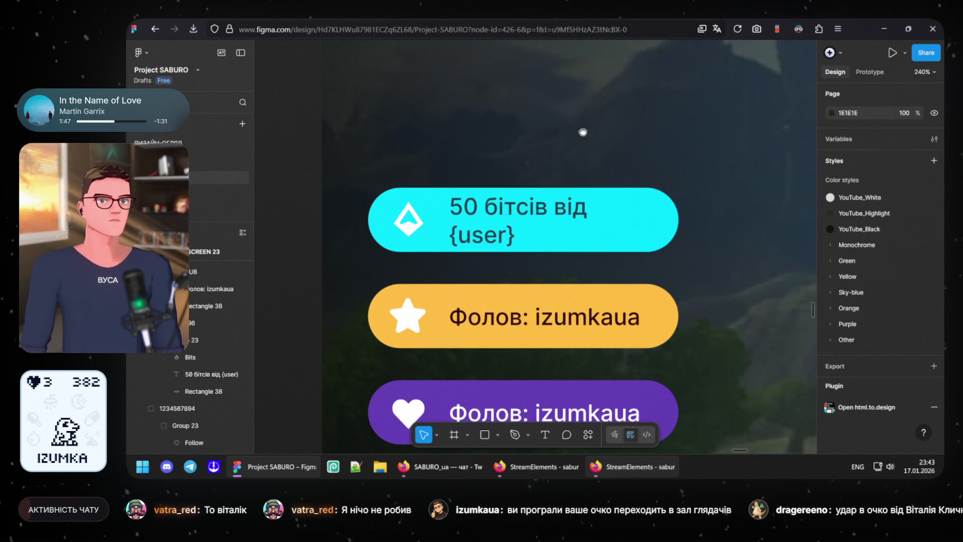
scroll(491, 143, "right", 3)
Step: Widen the cyan pill and its text box so the label fits on one line
left_click(569, 241)
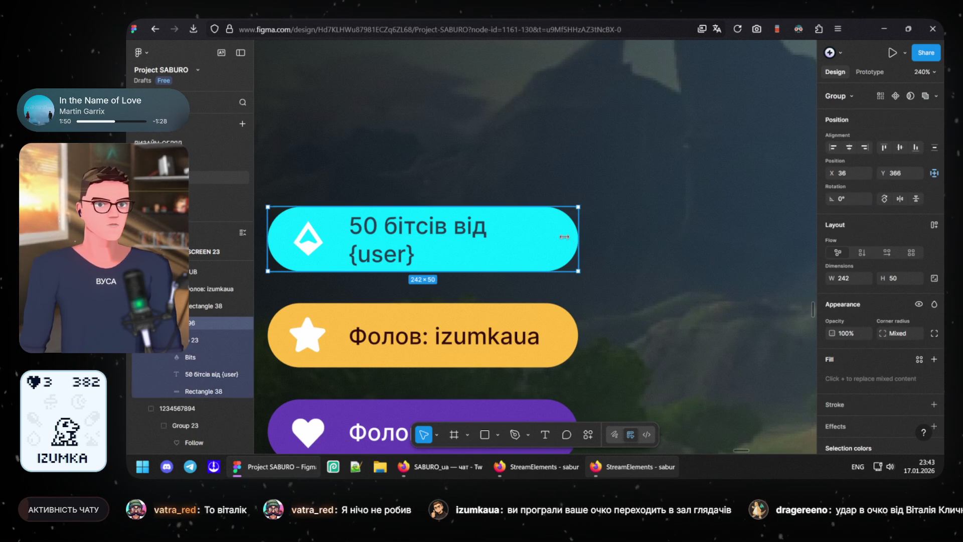
double_click(577, 236)
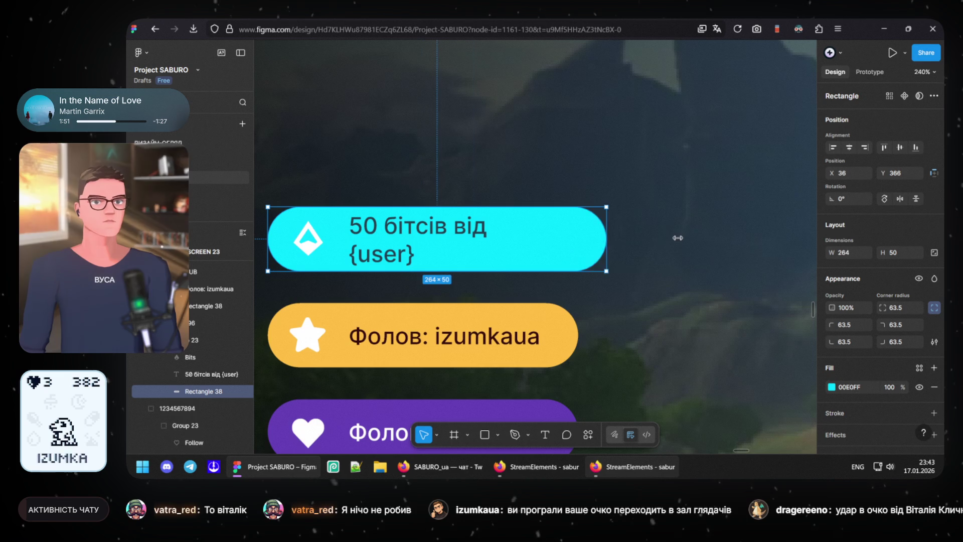
left_click_drag(585, 237, 679, 236)
left_click(507, 241)
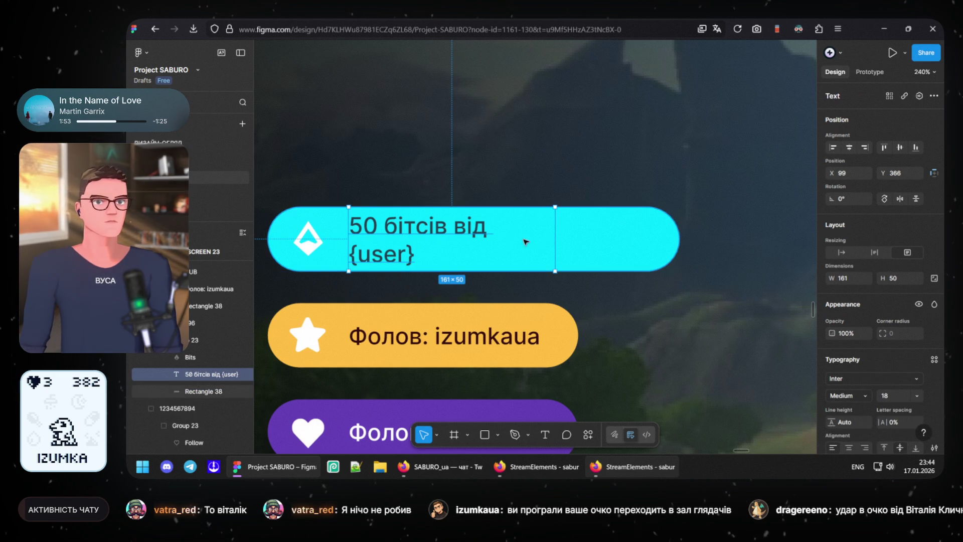
left_click_drag(555, 239, 673, 237)
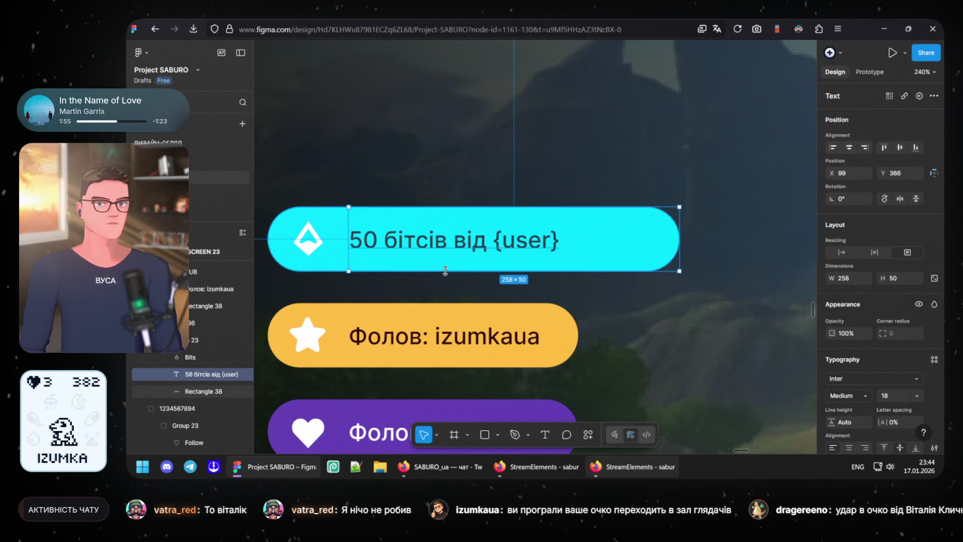
left_click(379, 166)
scroll(361, 302, "left", 3)
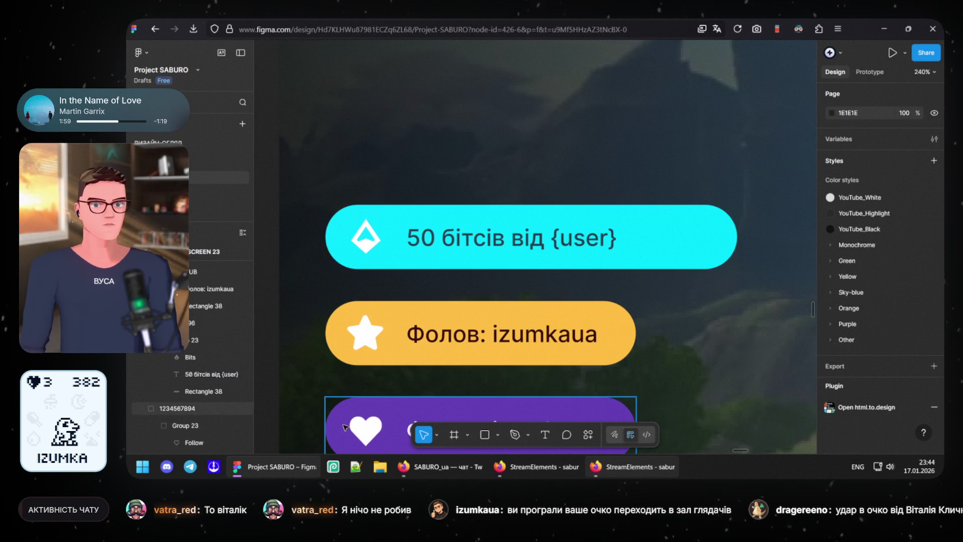
left_click(531, 466)
left_click(422, 464)
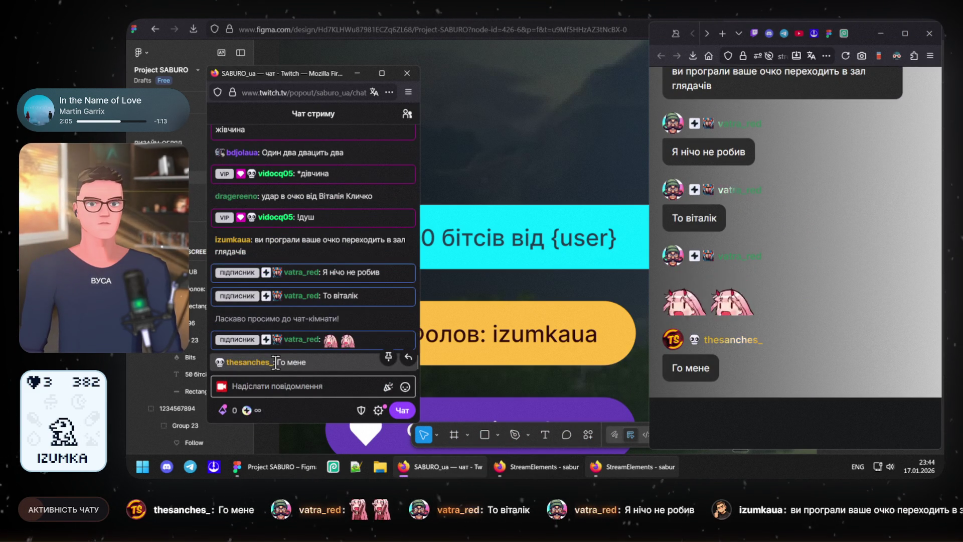
left_click_drag(276, 362, 230, 368)
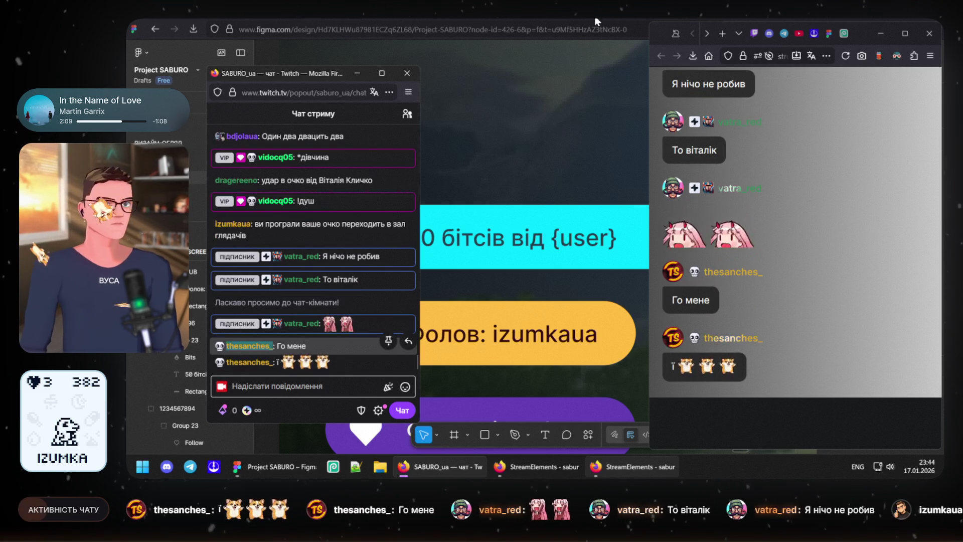
left_click(557, 242)
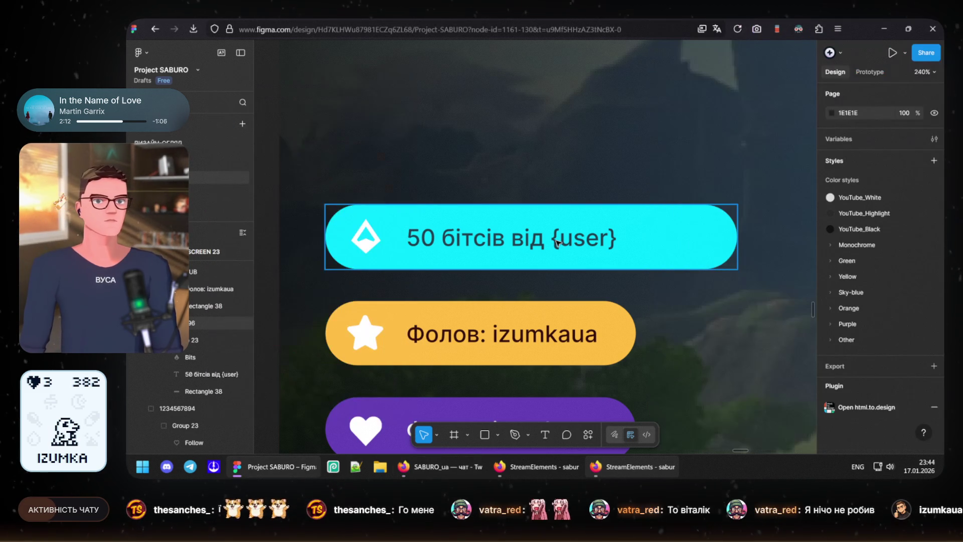
Step: Replace {user} in the cyan Bits pill with the sample name thesanches_
double_click(557, 243)
double_click(555, 239)
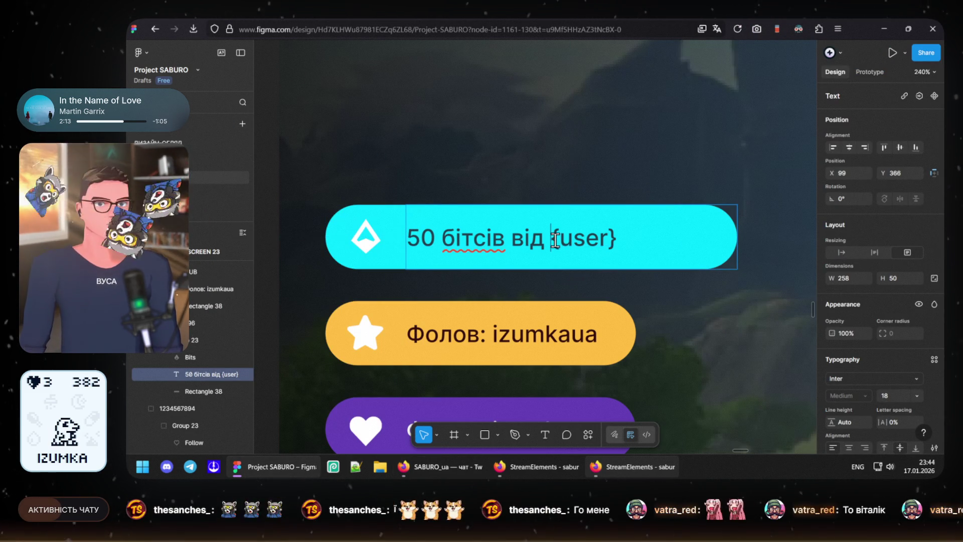
left_click_drag(555, 240, 634, 239)
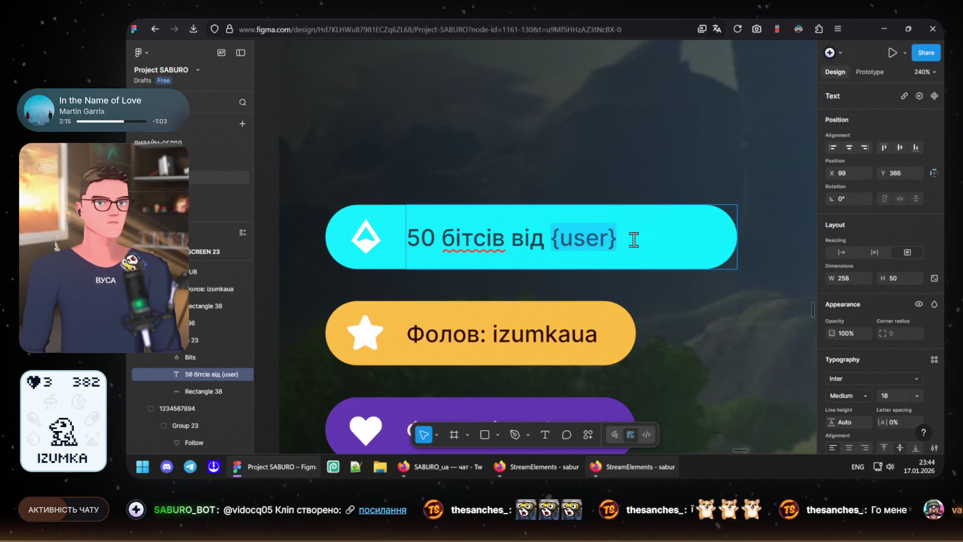
type("thesanches_")
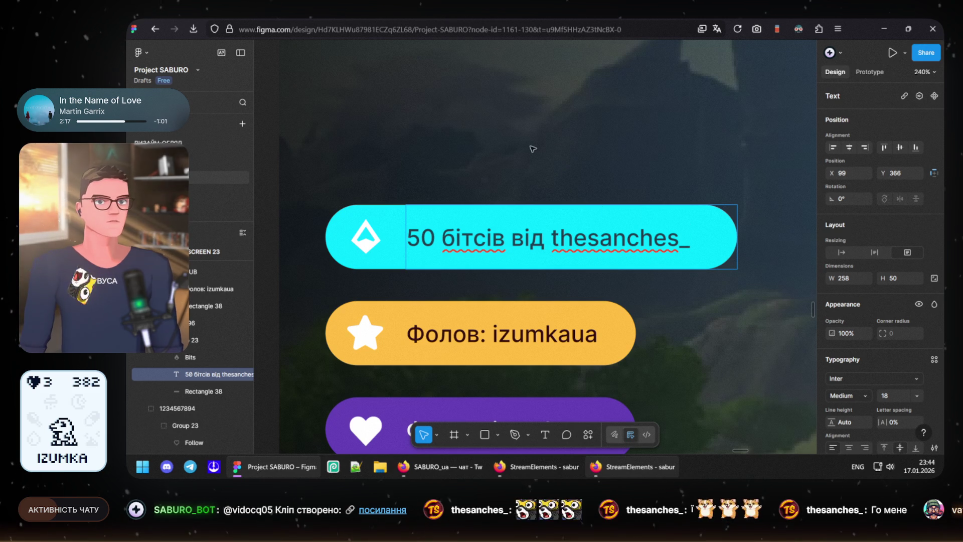
key("Escape")
key("Escape")
scroll(465, 247, "down", 5)
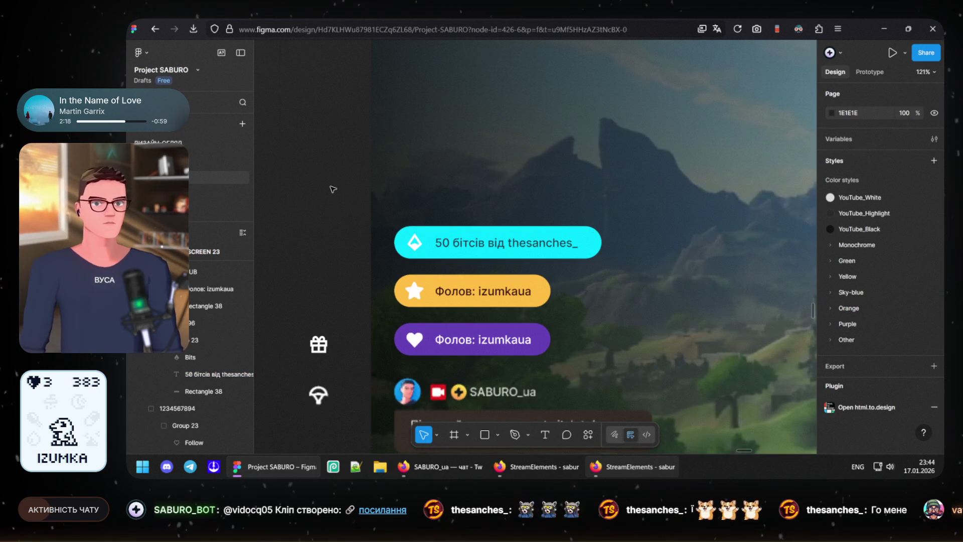
scroll(543, 159, "down", 2)
scroll(490, 264, "up", 2)
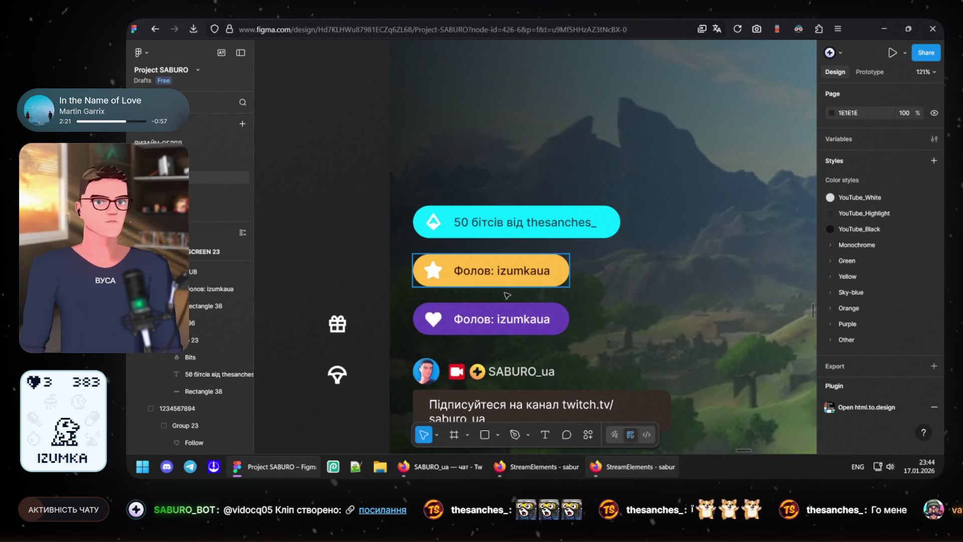
scroll(476, 296, "up", 1, "ctrl")
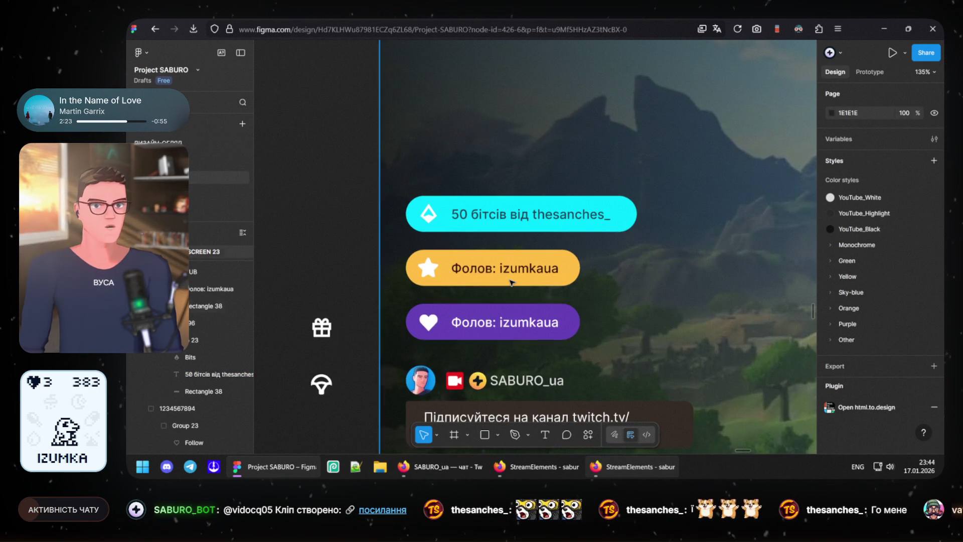
scroll(429, 265, "up", 3, "ctrl")
left_click(429, 264)
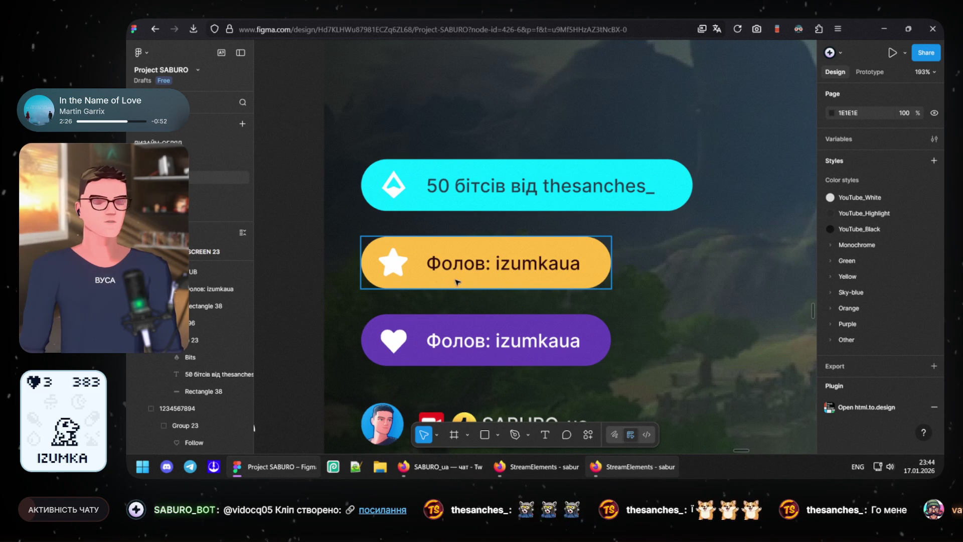
left_click(439, 466)
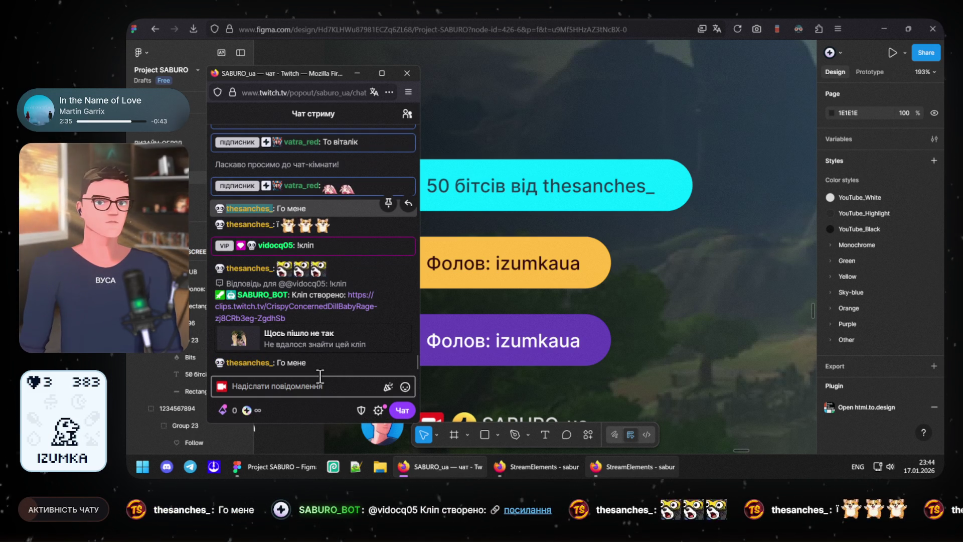
mouse_move(310, 355)
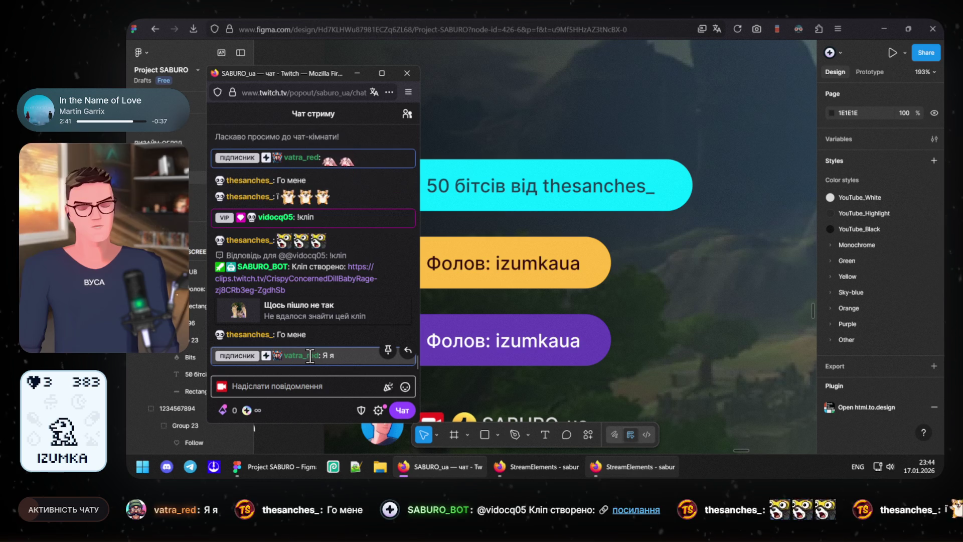
left_click_drag(319, 356, 287, 340)
key("ctrl+c")
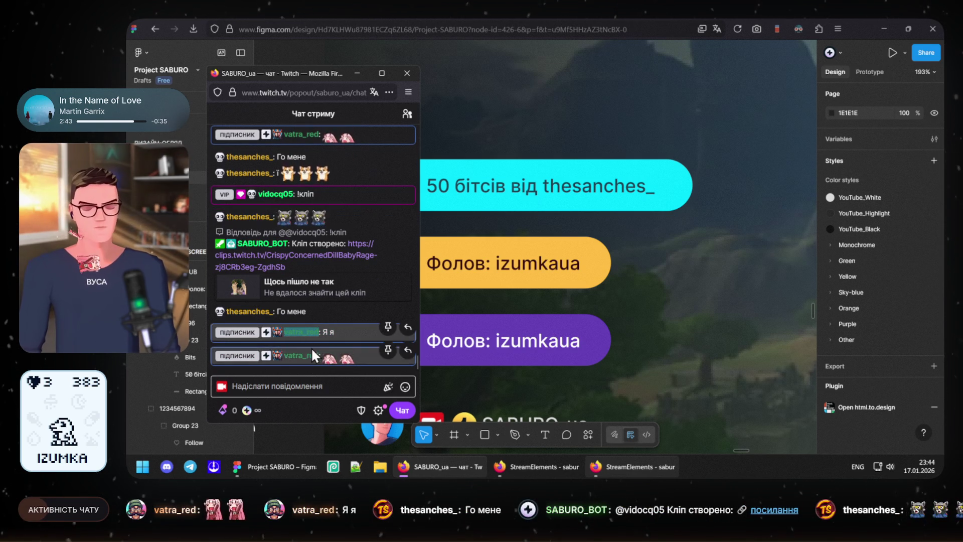
left_click(540, 265)
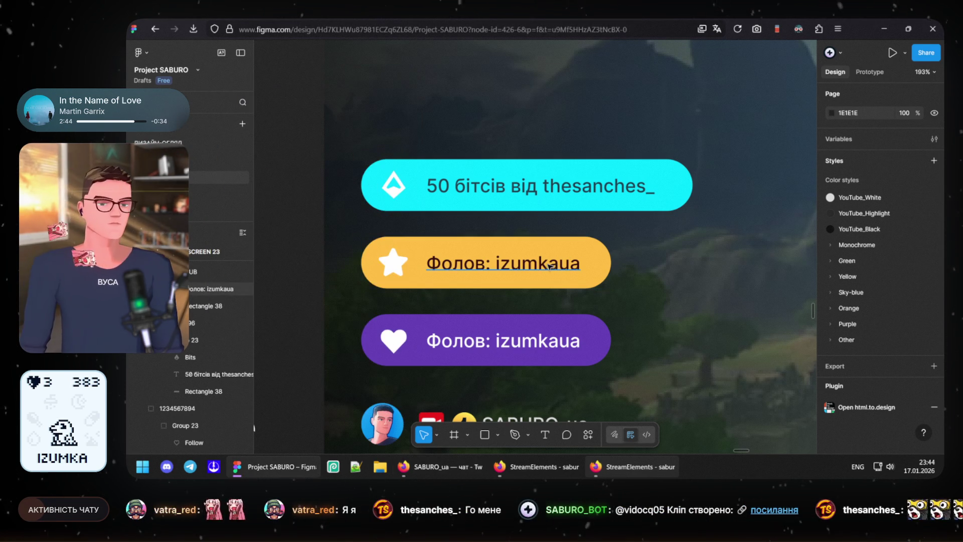
left_click(501, 265)
double_click(501, 265)
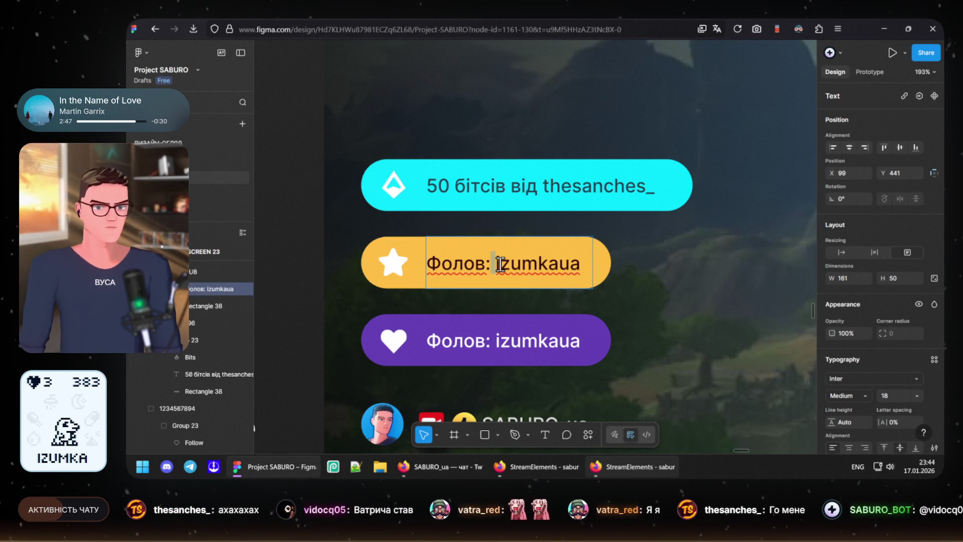
left_click_drag(498, 265, 634, 269)
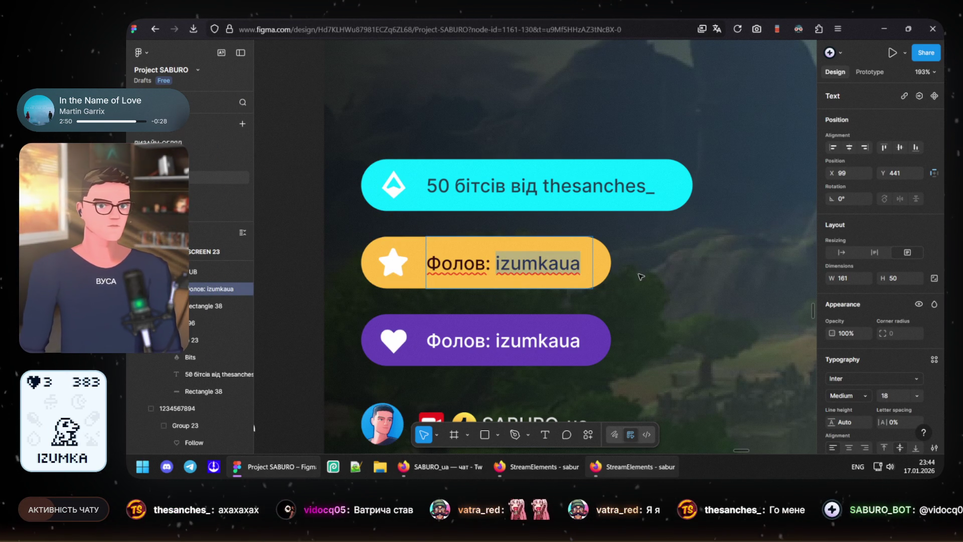
key("ctrl+v")
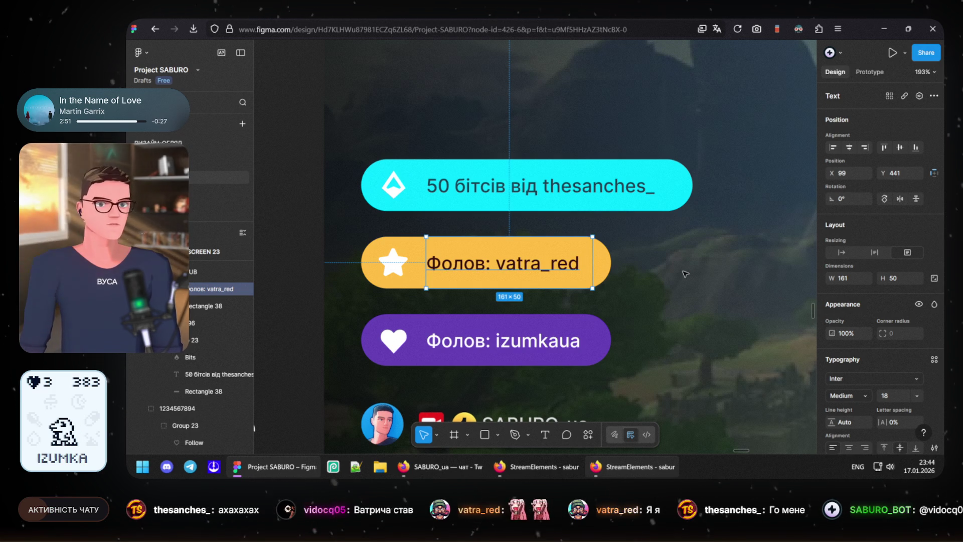
left_click(654, 272)
mouse_move(440, 467)
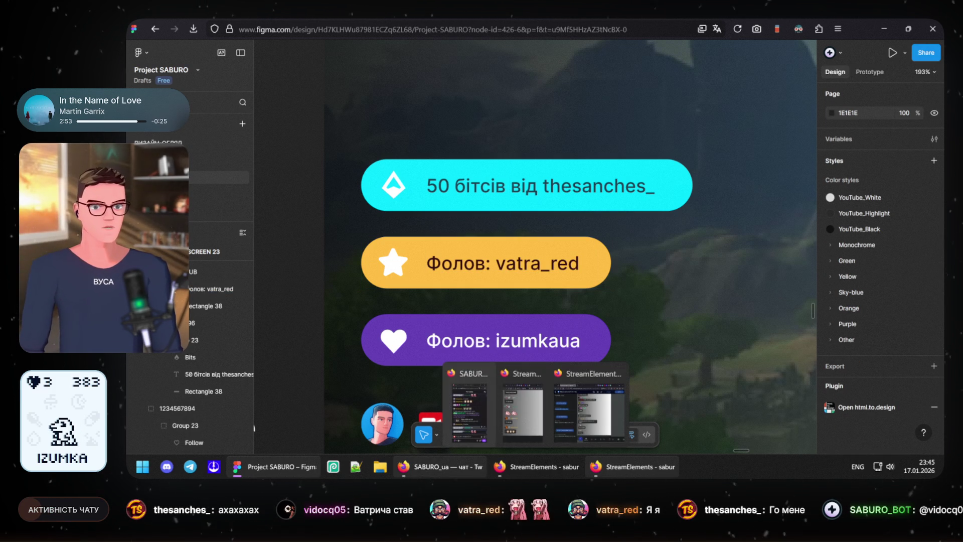
Step: Check the Bits message template in StreamElements and return to Figma
left_click(581, 428)
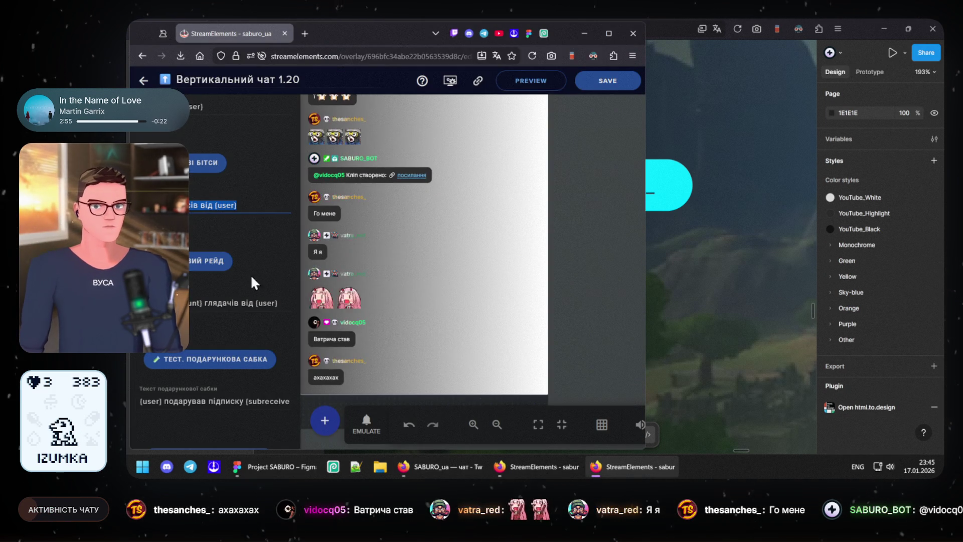
key("ctrl+a")
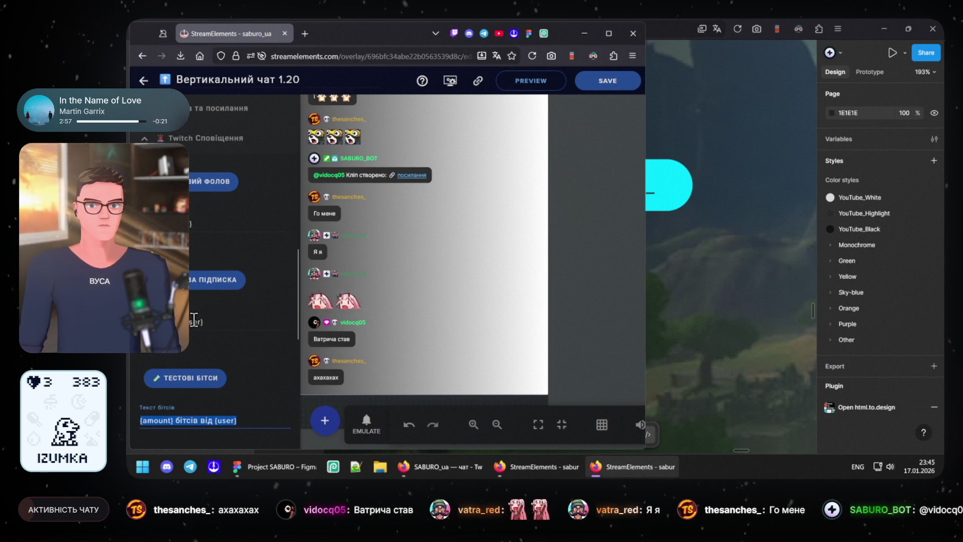
left_click(217, 322)
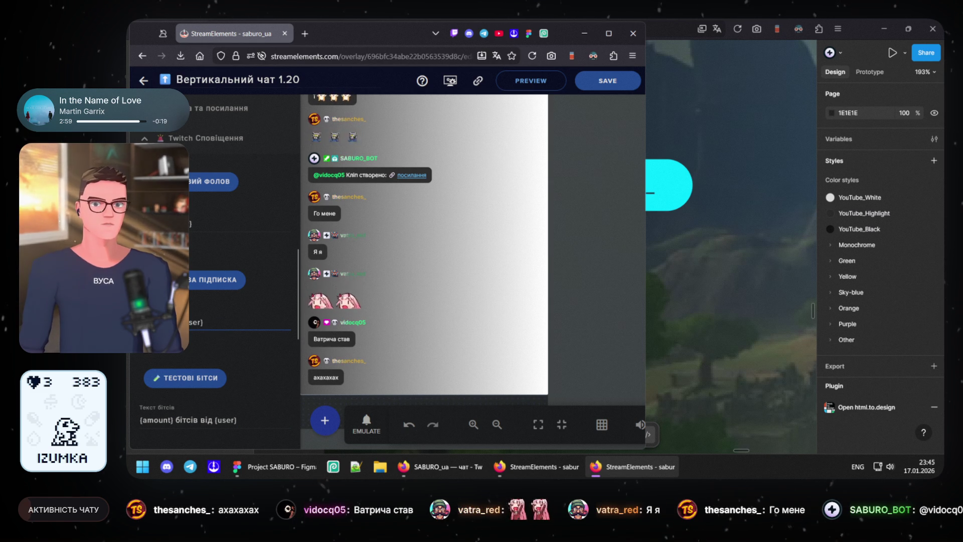
left_click(683, 198)
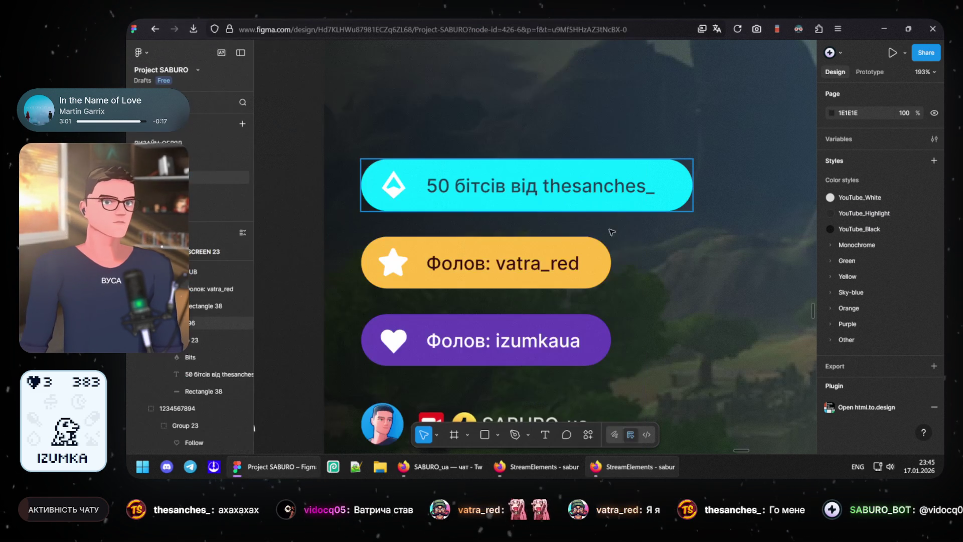
Step: Relabel the yellow pill "Підписка: vatra_red" on one line without the double space
left_click(491, 269)
double_click(491, 270)
left_click(491, 265)
left_click_drag(492, 266, 389, 265)
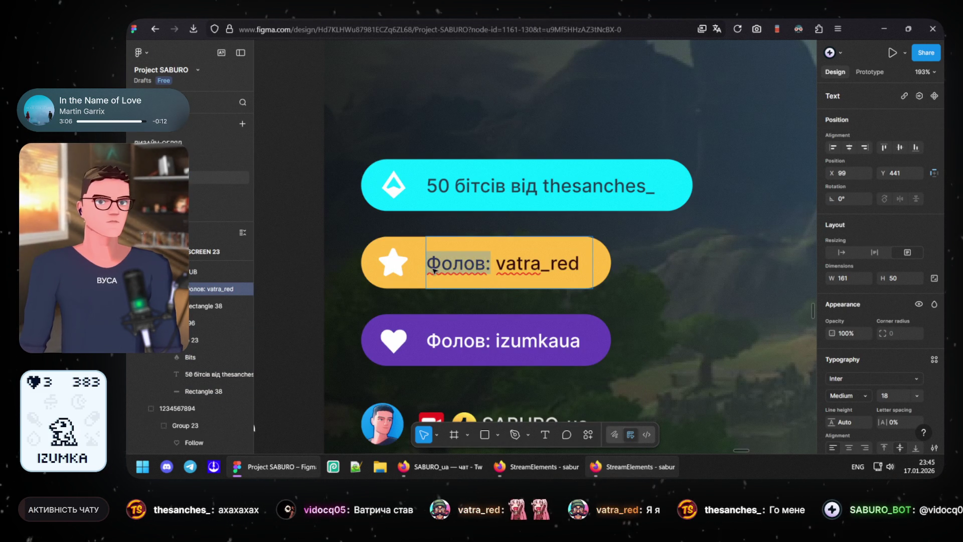
type("Підписка:")
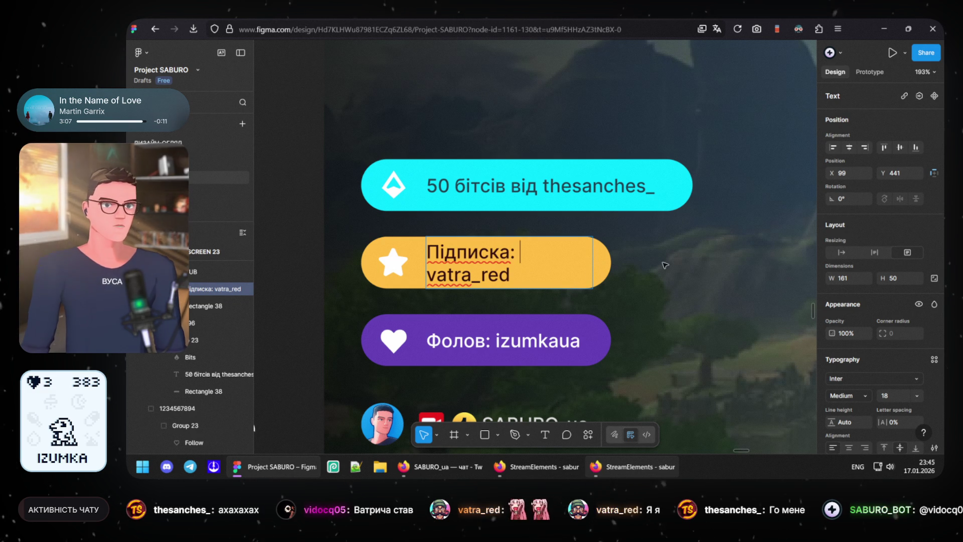
key("Escape")
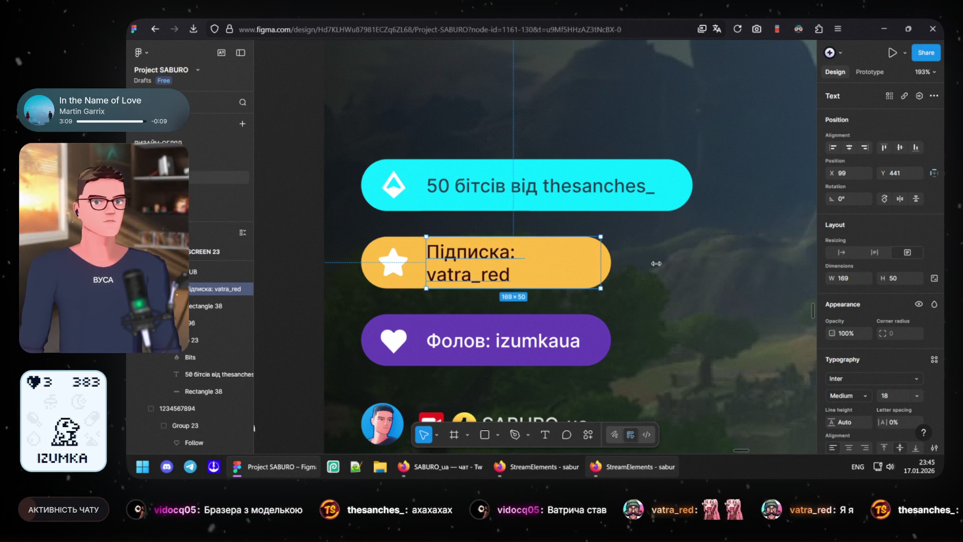
left_click_drag(594, 261, 658, 261)
double_click(531, 266)
key("BackSpace")
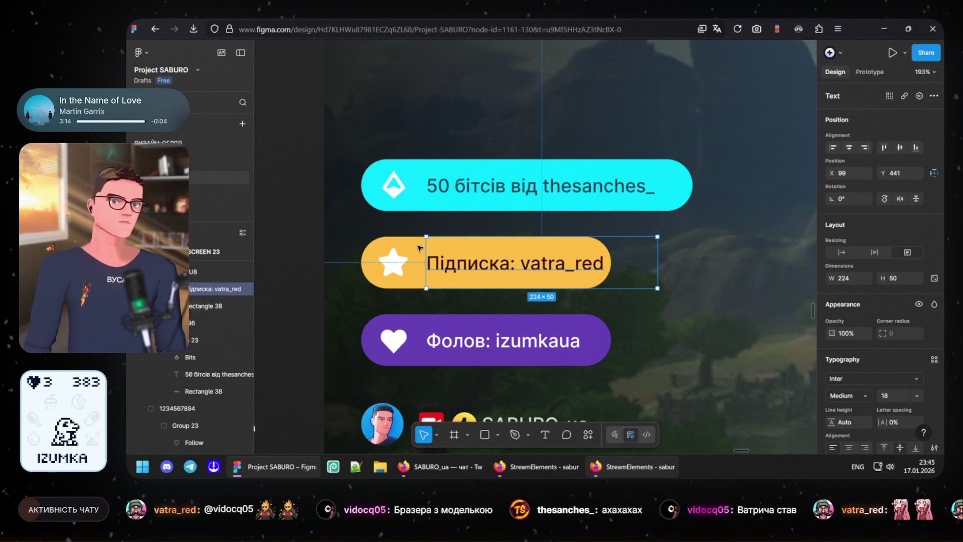
Step: Resize the yellow and cyan pills to fit snugly around their text
left_click(418, 249)
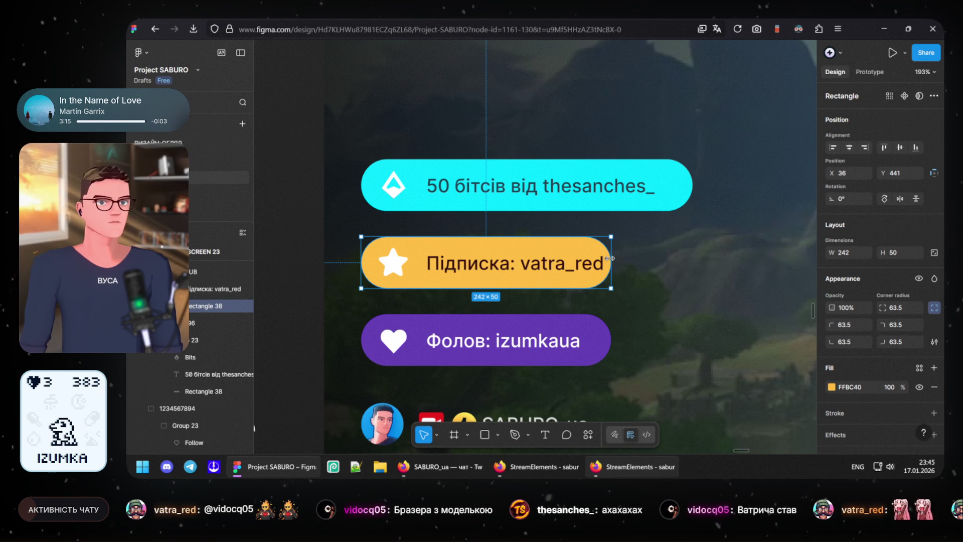
left_click_drag(652, 259, 638, 260)
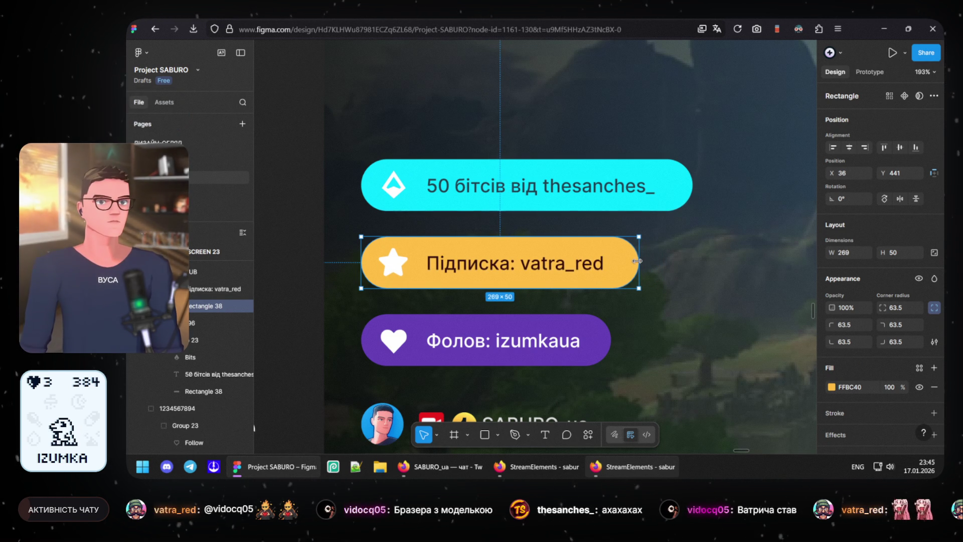
left_click(690, 185)
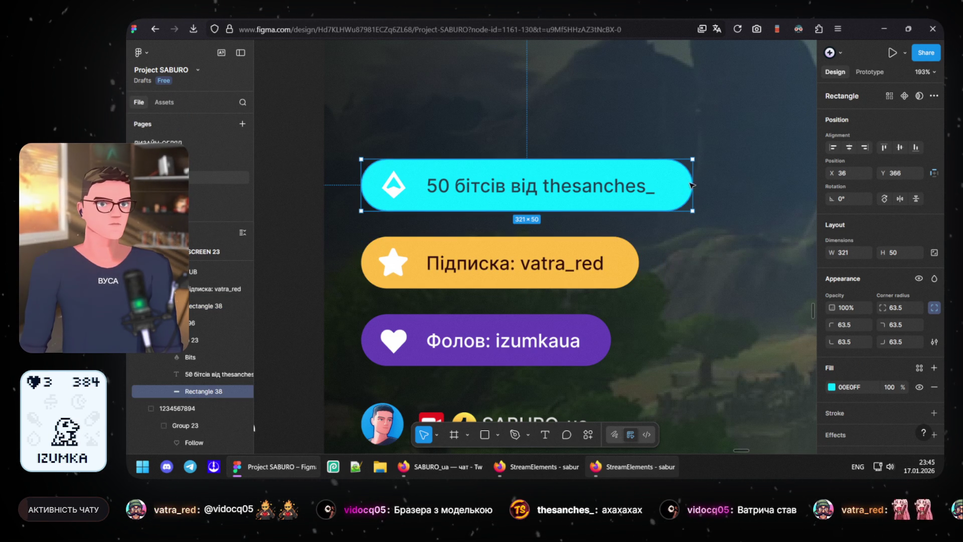
left_click_drag(691, 181, 682, 180)
left_click(300, 213)
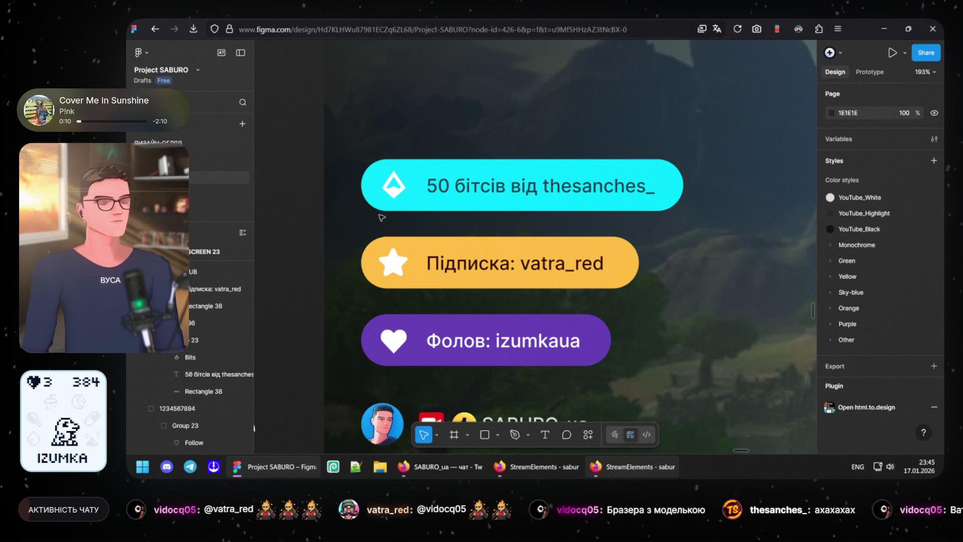
scroll(418, 256, "down", 3)
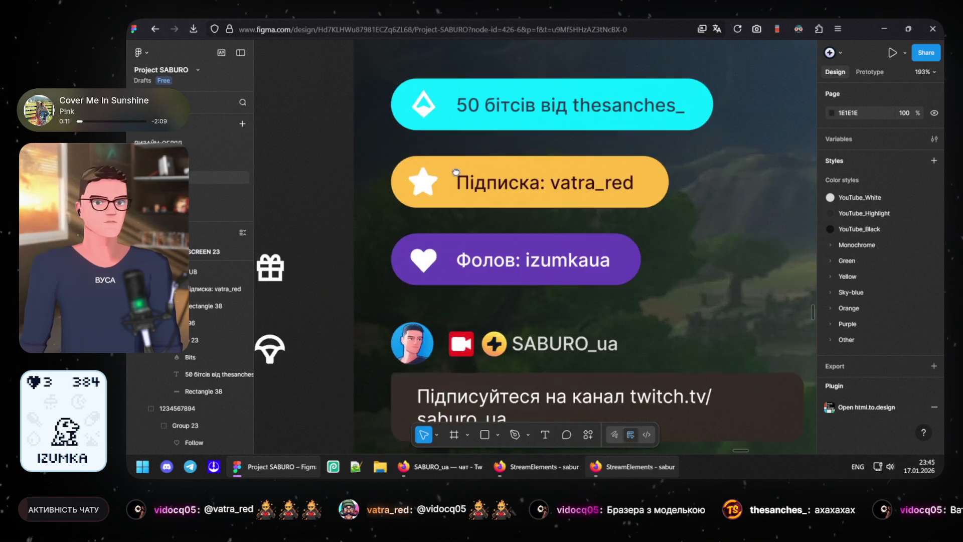
scroll(391, 286, "left", 2)
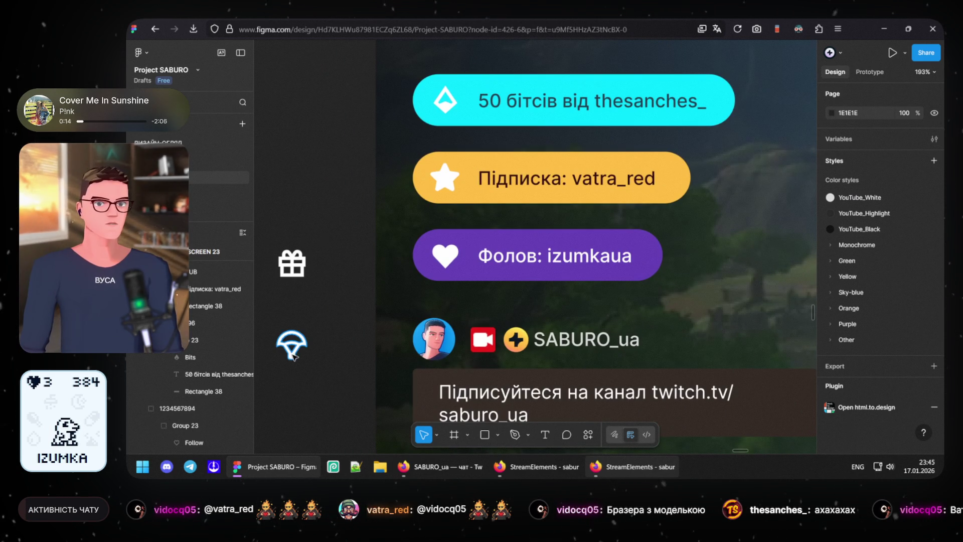
scroll(321, 234, "up", 5)
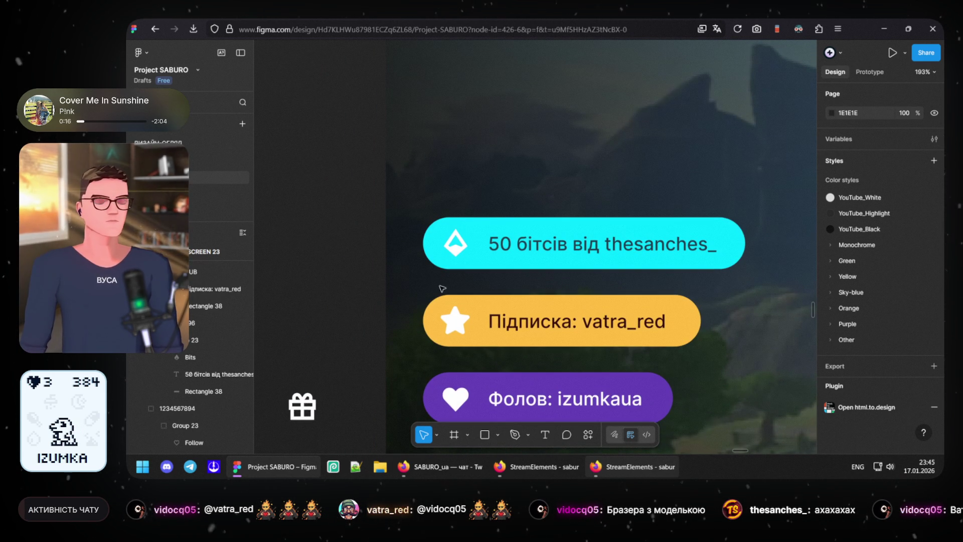
Step: Duplicate the yellow subscription pill above the cyan pill and copy the raid message template from StreamElements
left_click_drag(479, 310, 474, 156)
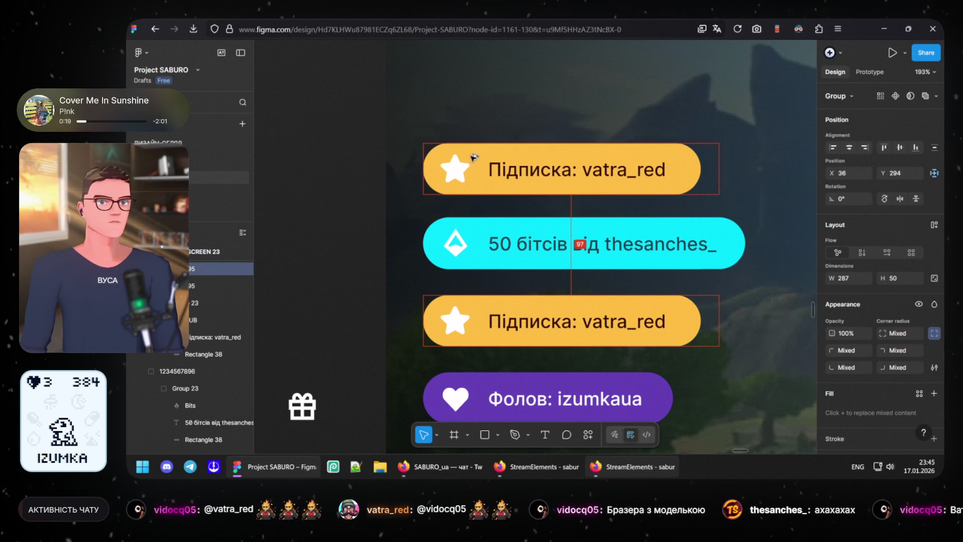
scroll(475, 226, "up", 1)
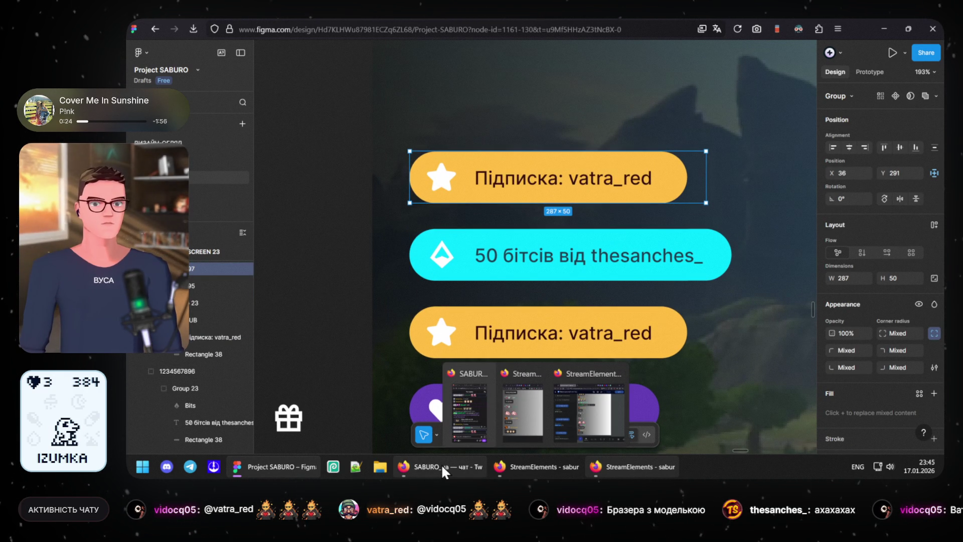
mouse_move(464, 406)
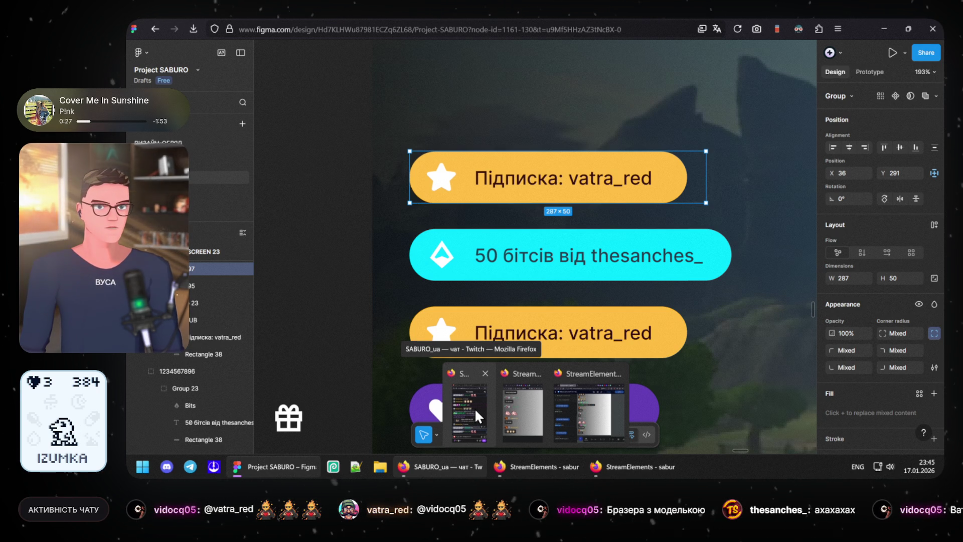
left_click(567, 412)
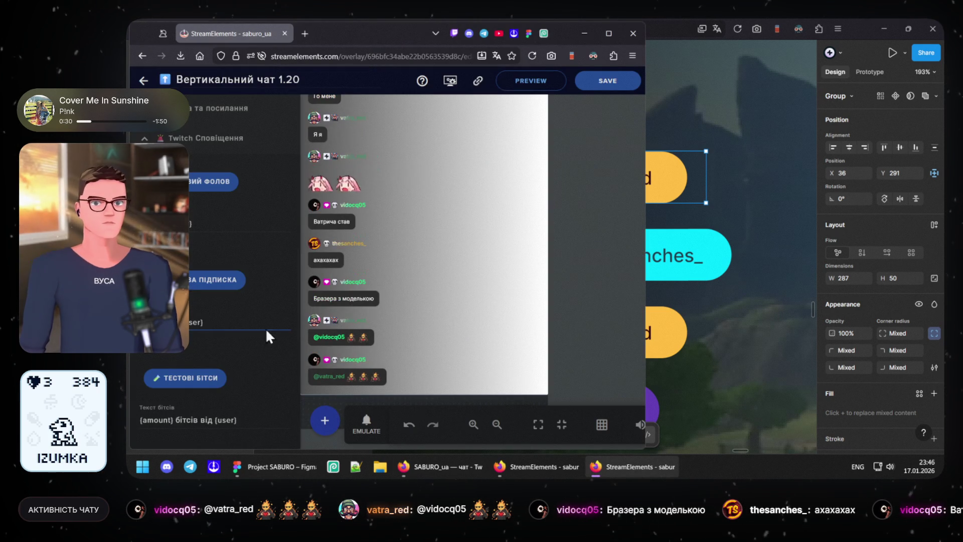
scroll(231, 325, "down", 2)
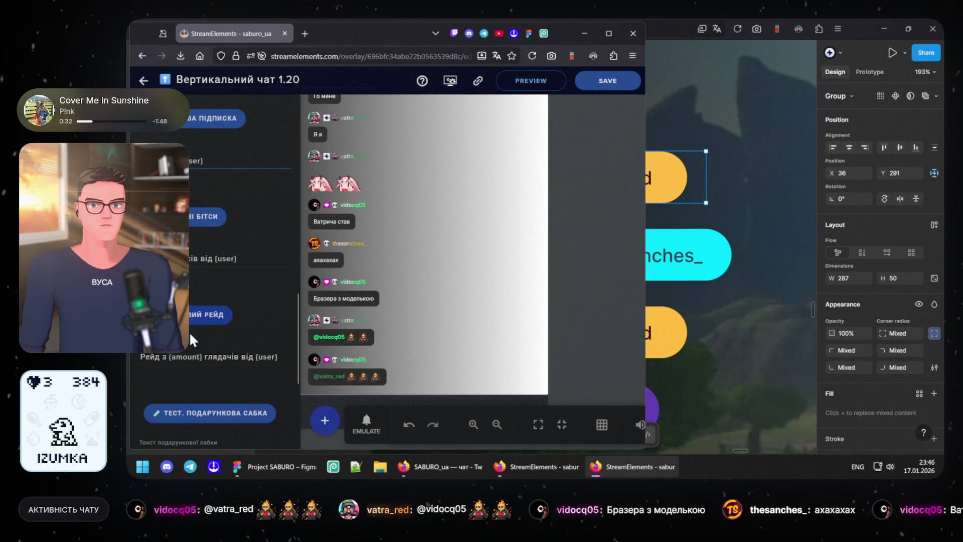
triple_click(232, 355)
key("ctrl+c")
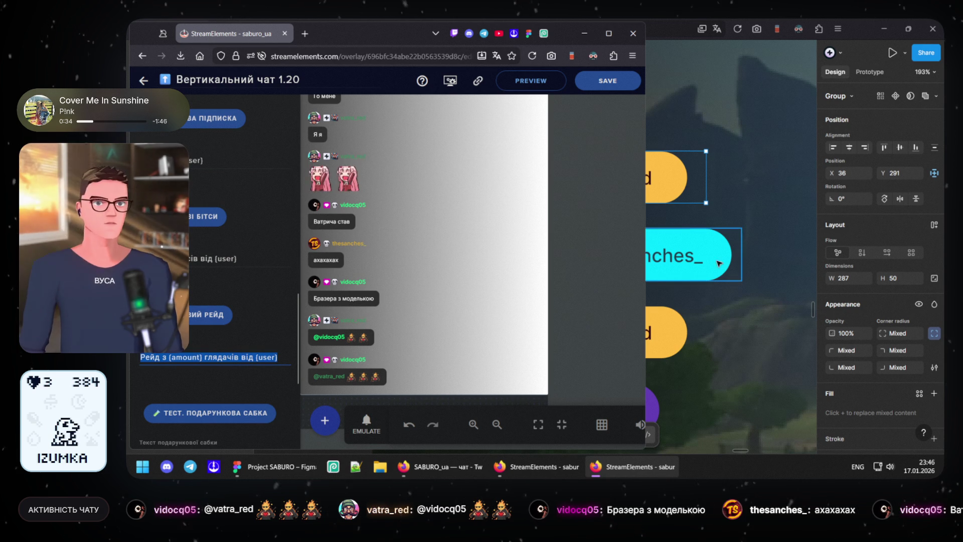
left_click(670, 172)
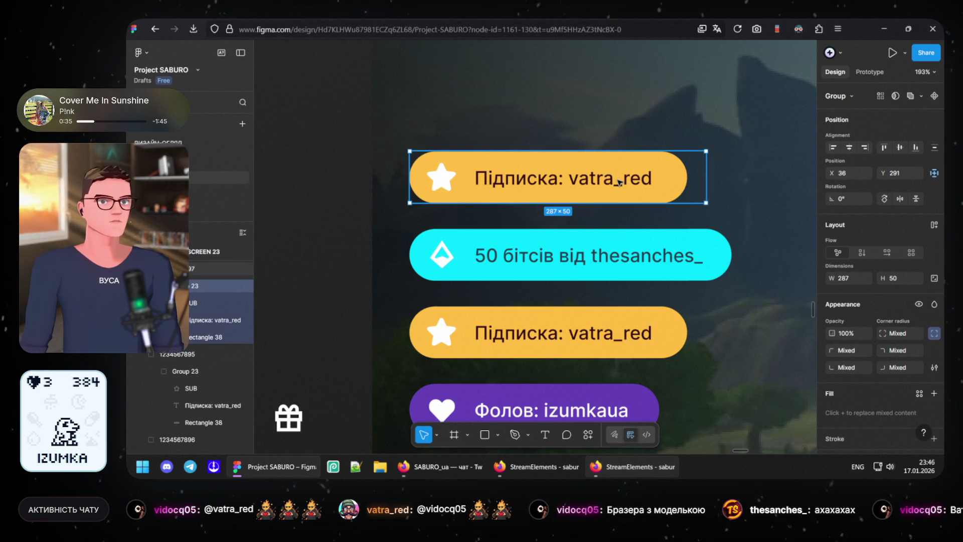
Step: Paste the raid template into the top pill's label and widen its text box
double_click(618, 181)
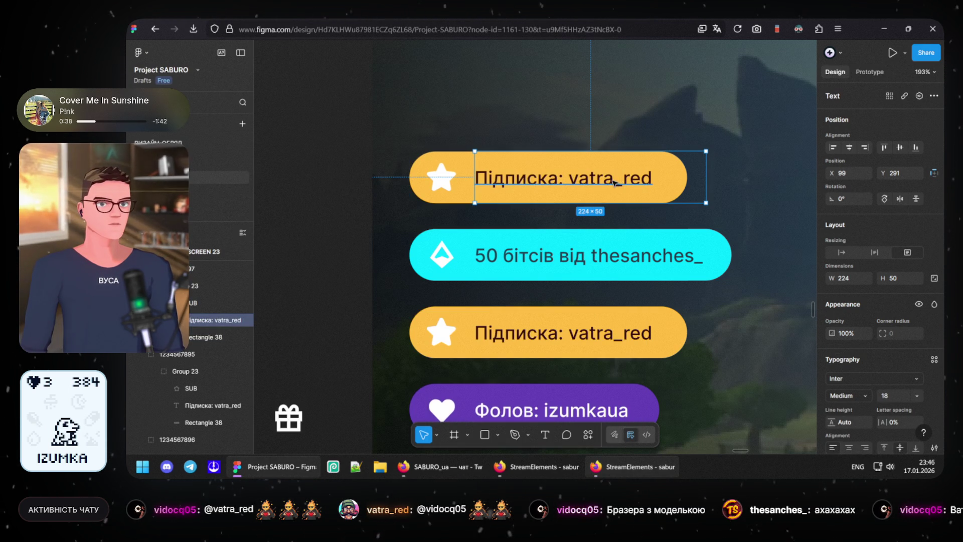
key("Return")
key("ctrl+v")
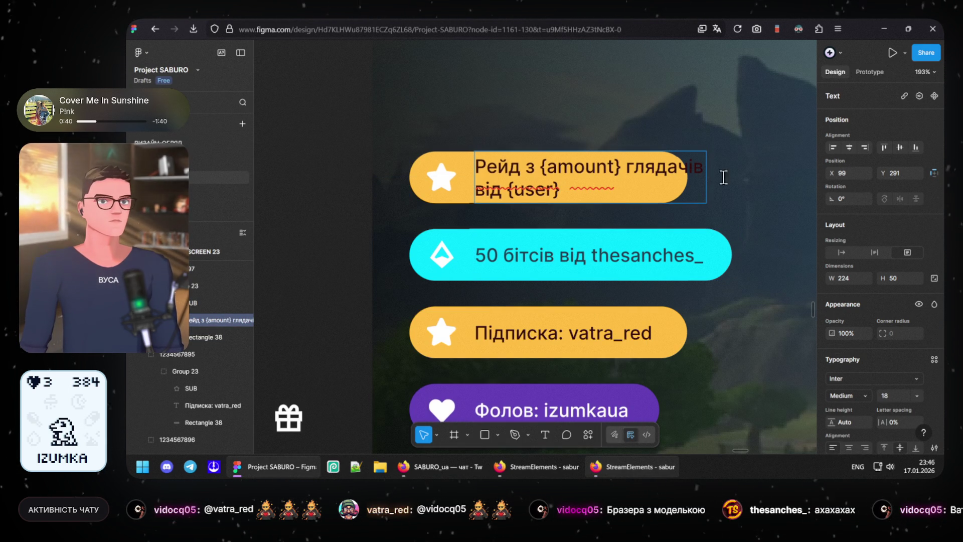
key("Escape")
left_click_drag(723, 177, 586, 194)
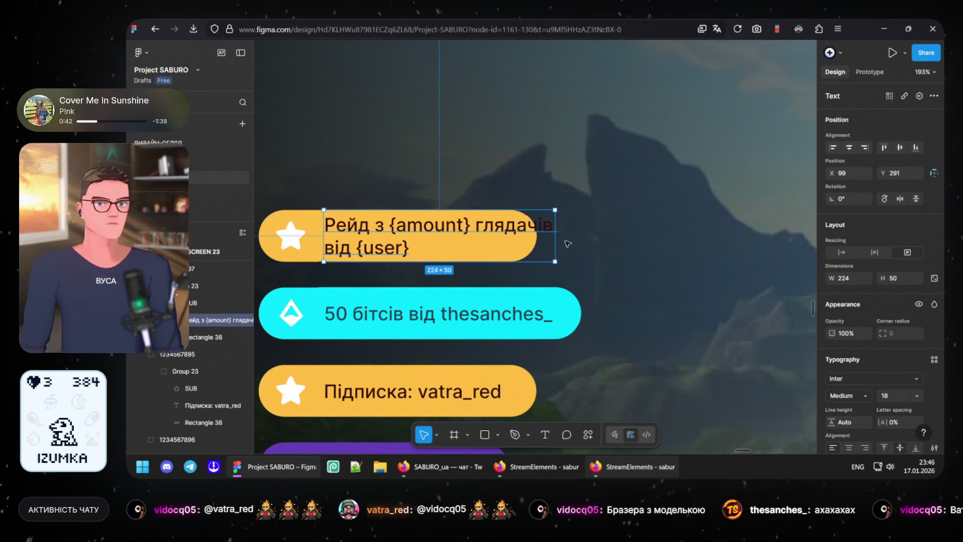
left_click_drag(663, 242, 734, 243)
double_click(469, 237)
left_click(468, 238)
left_click(390, 238, "shift")
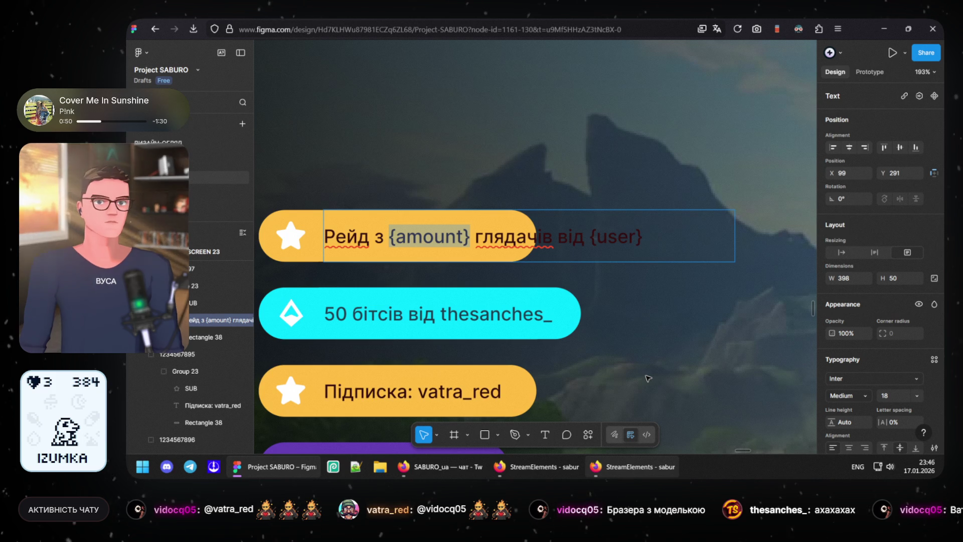
type("50")
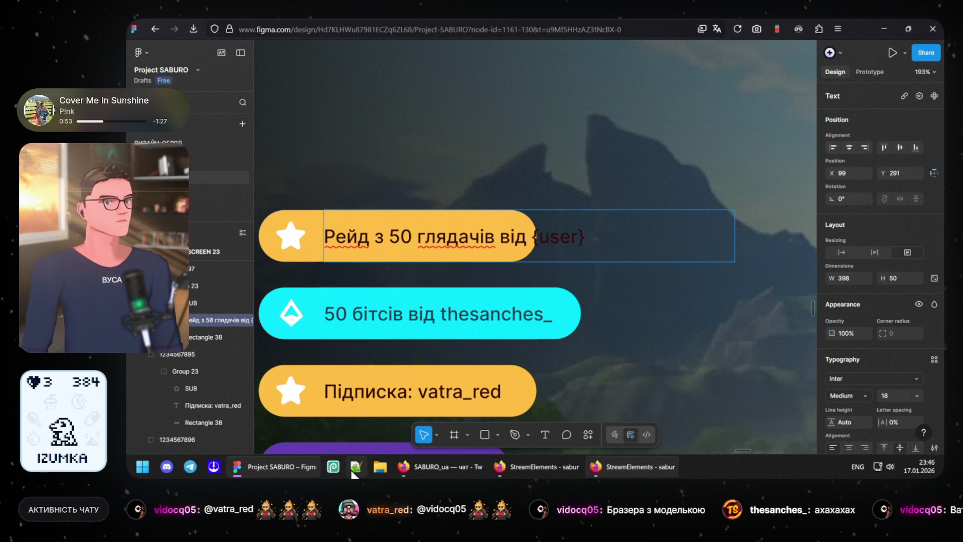
left_click(427, 466)
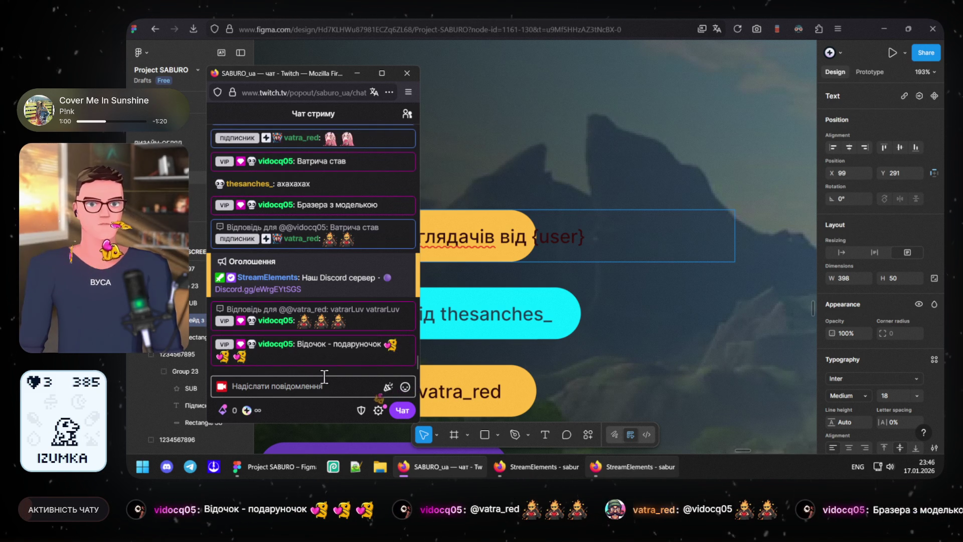
double_click(286, 345)
key("ctrl+c")
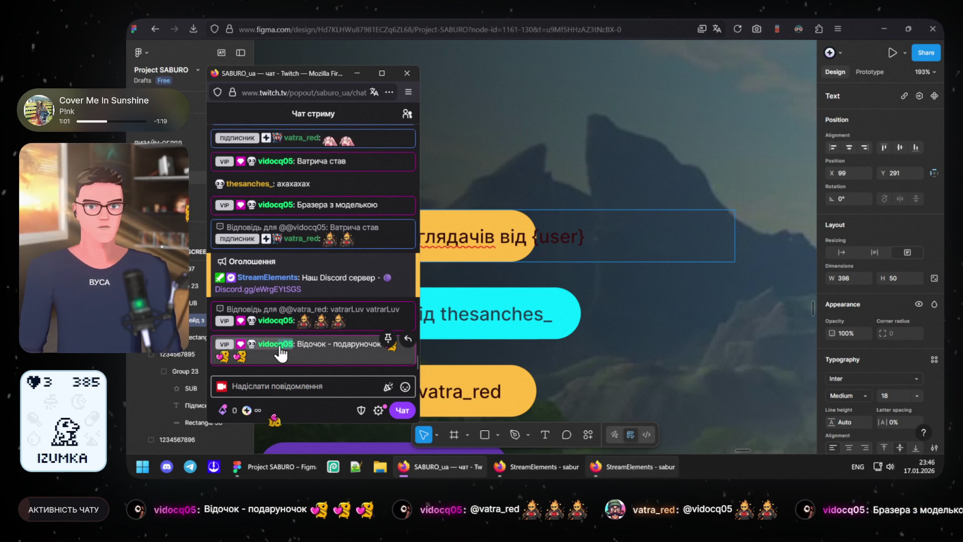
left_click(538, 237)
left_click_drag(533, 237, 622, 236)
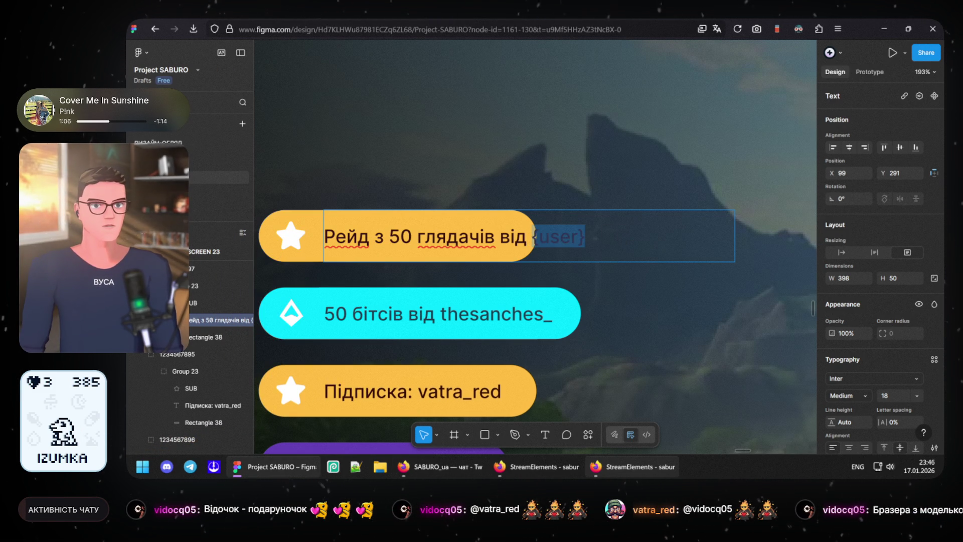
key("ctrl+v")
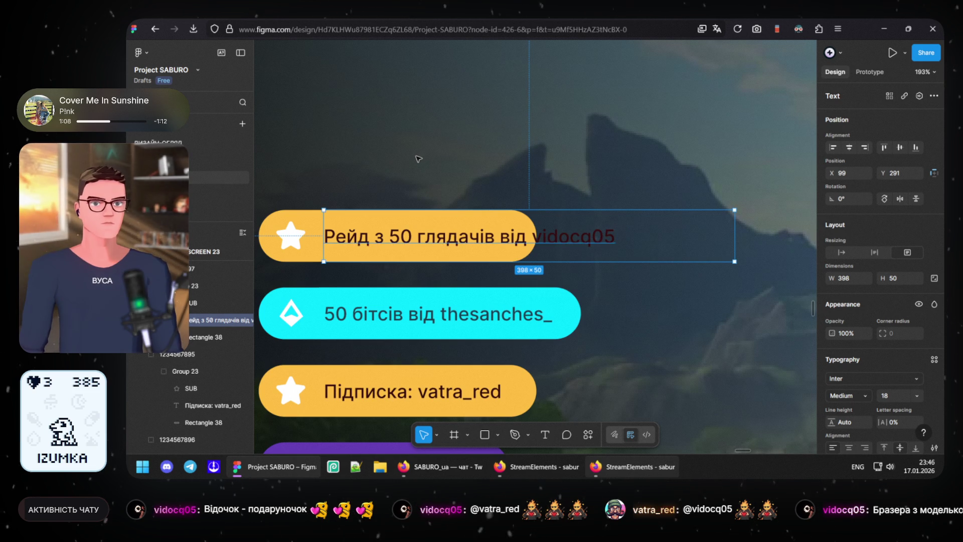
left_click(422, 156)
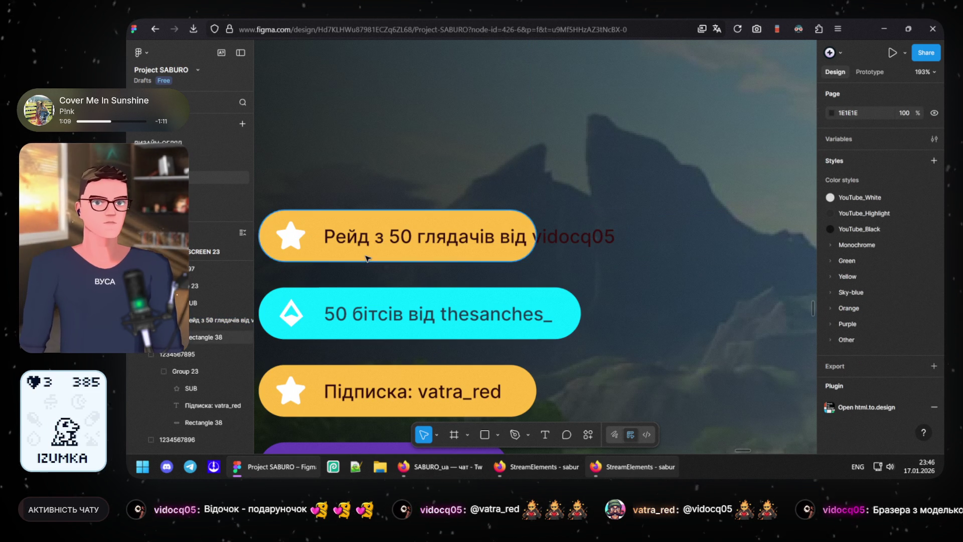
left_click(467, 259)
left_click_drag(536, 240, 646, 239)
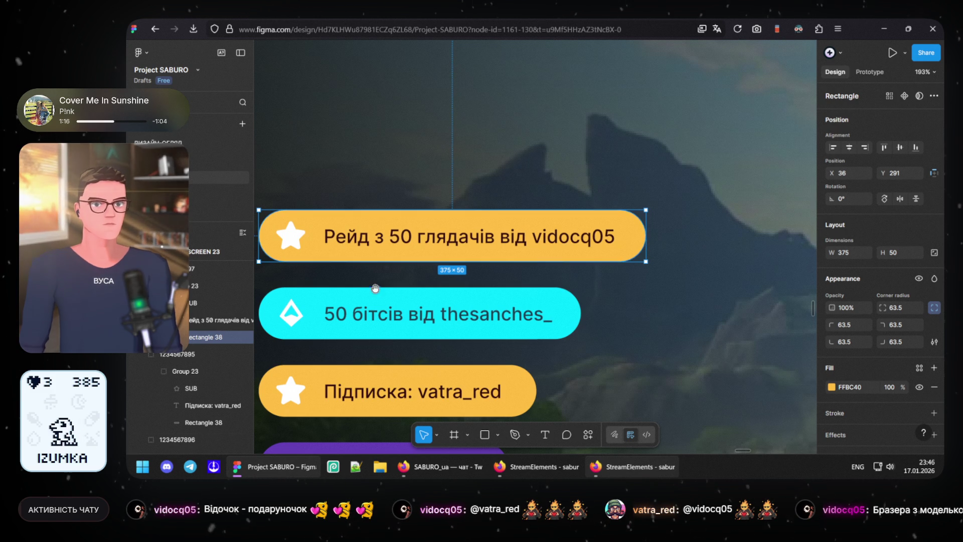
scroll(377, 289, "down", 3)
scroll(376, 289, "left", 5)
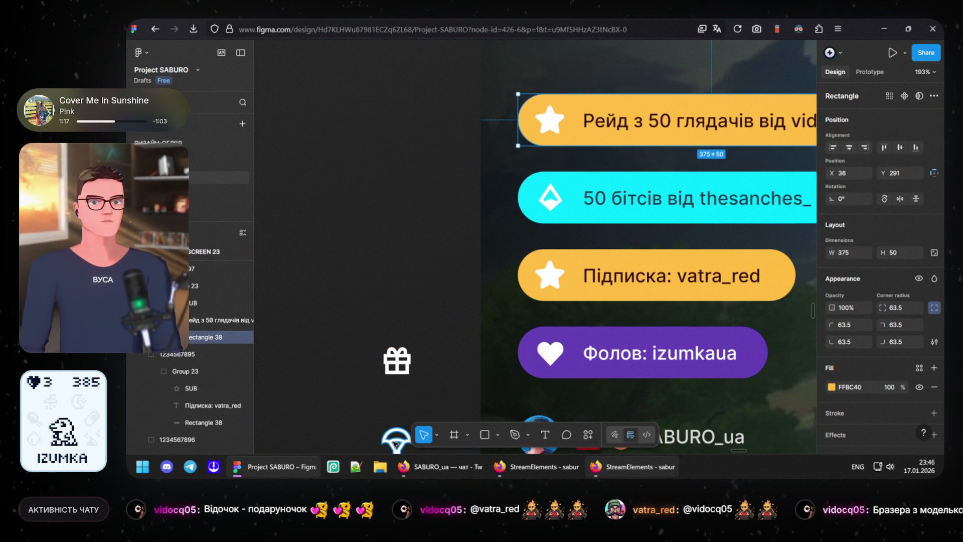
left_click(396, 438)
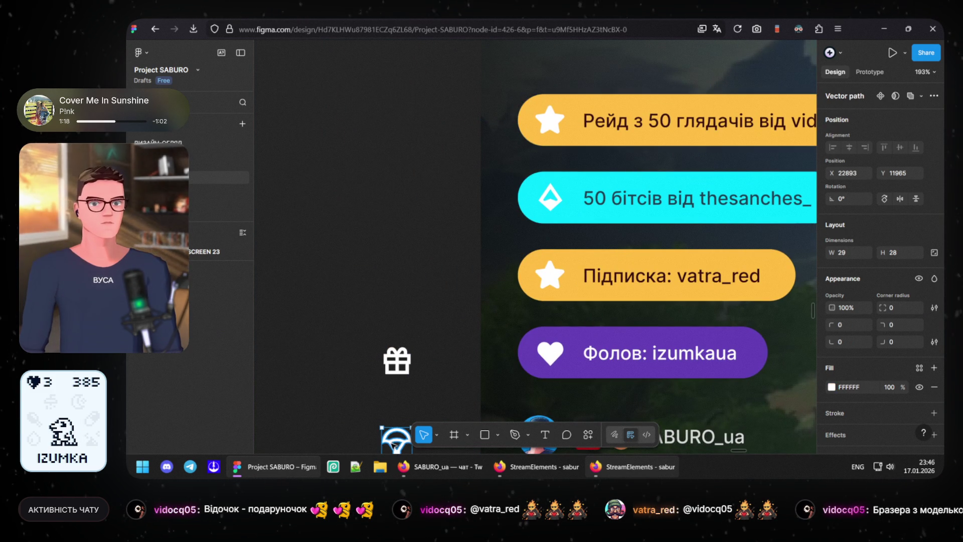
left_click(551, 121)
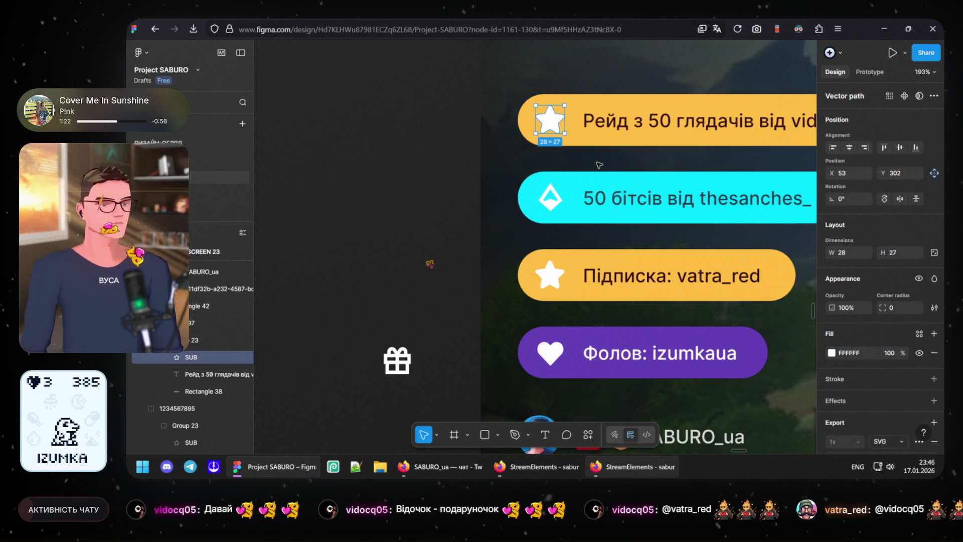
key("ctrl+v")
left_click_drag(634, 134, 547, 259)
scroll(547, 259, "up", 3)
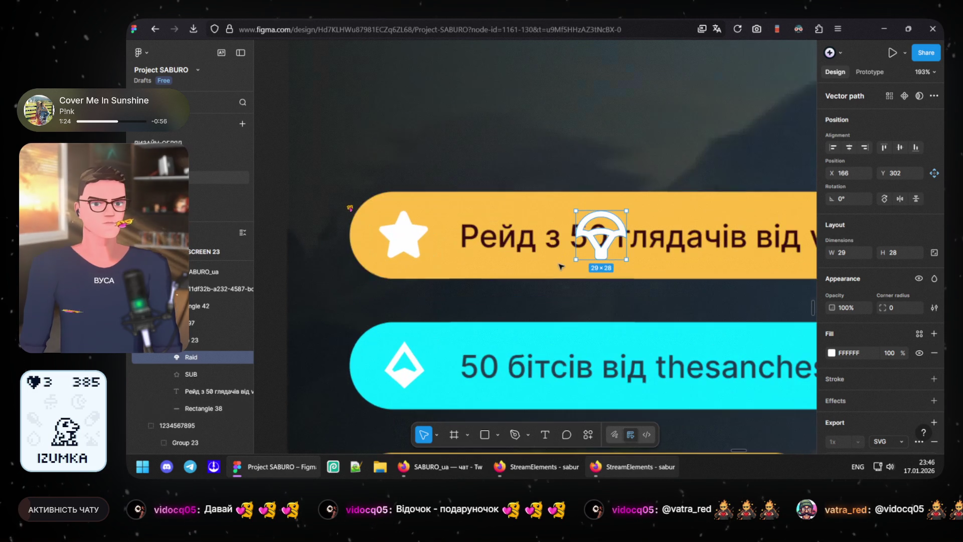
mouse_move(602, 235)
left_mouse_down()
mouse_move(407, 239)
mouse_move(410, 247)
left_mouse_up()
left_click(392, 256)
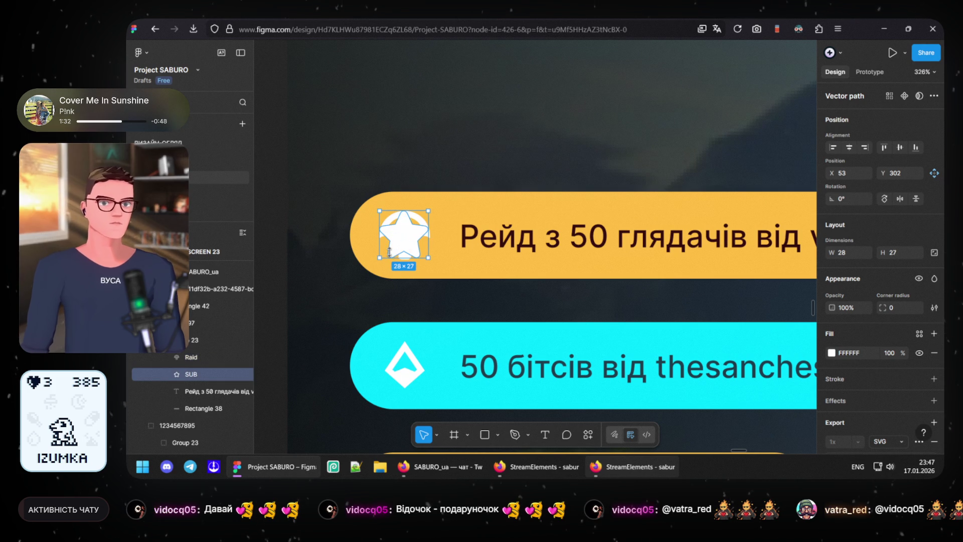
key("Delete")
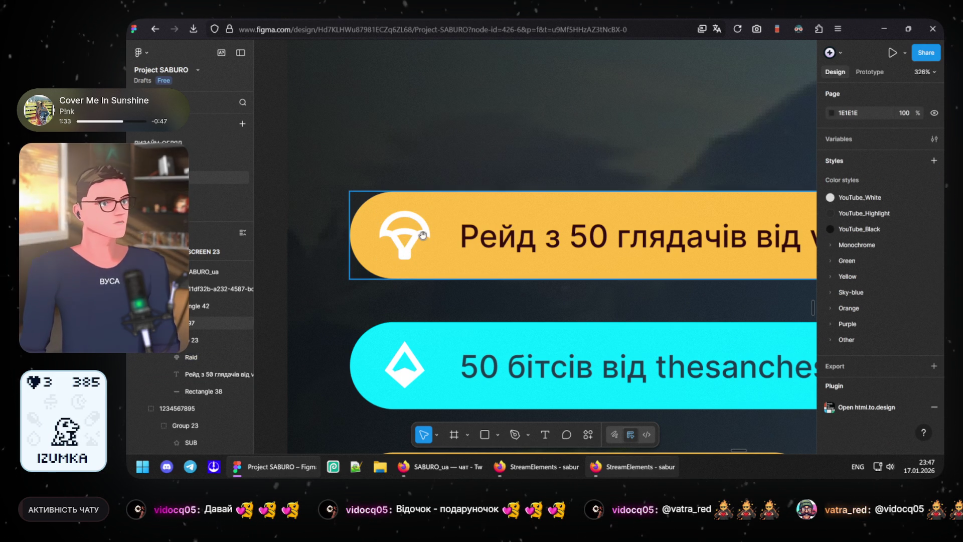
scroll(422, 256, "left", 2)
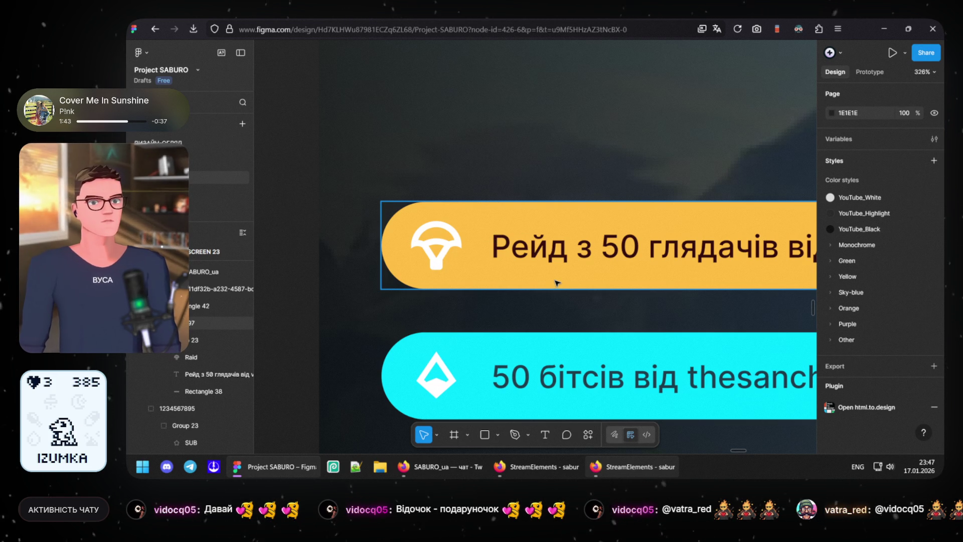
scroll(558, 280, "down", 3)
scroll(557, 294, "right", 3)
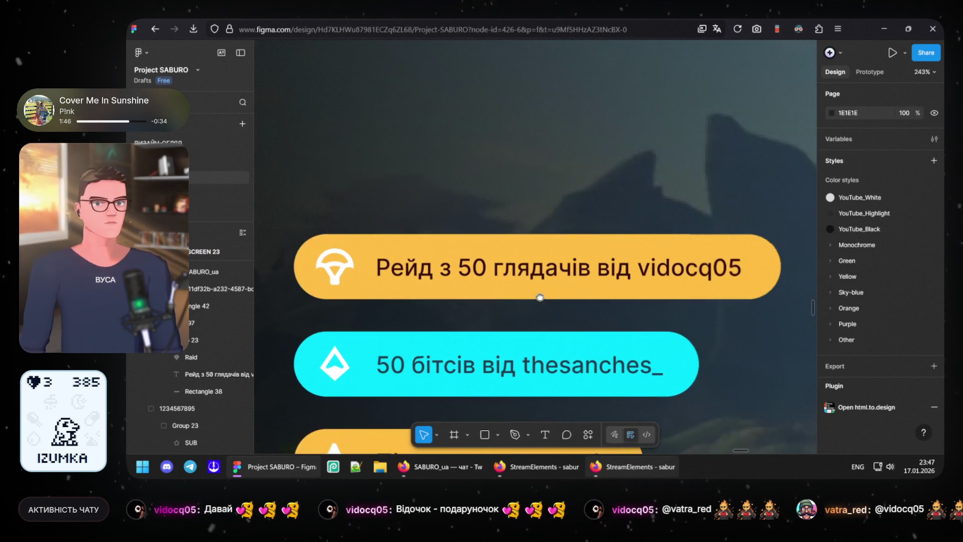
mouse_move(440, 467)
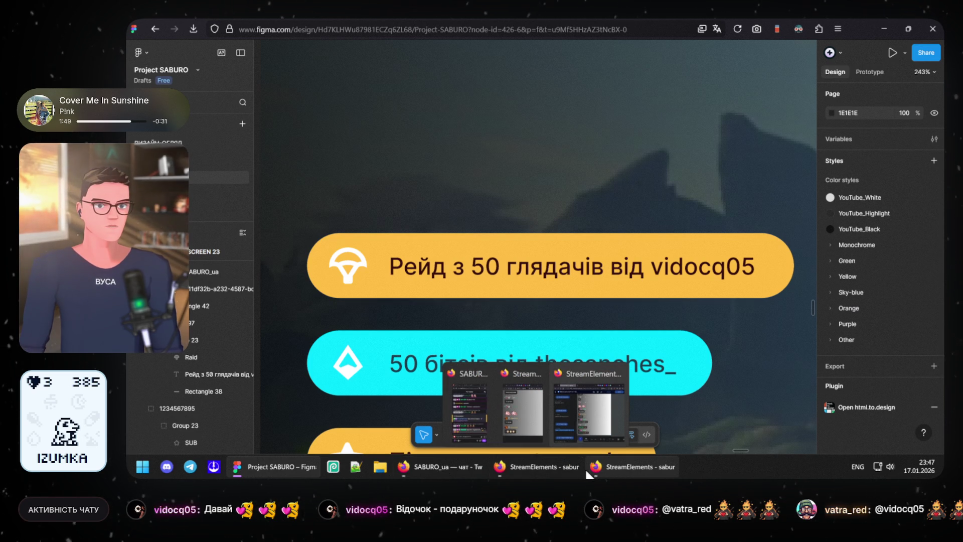
Step: Copy the raid alert text colour #4a0000 from the overlay's CSS and return to Figma
left_click(596, 466)
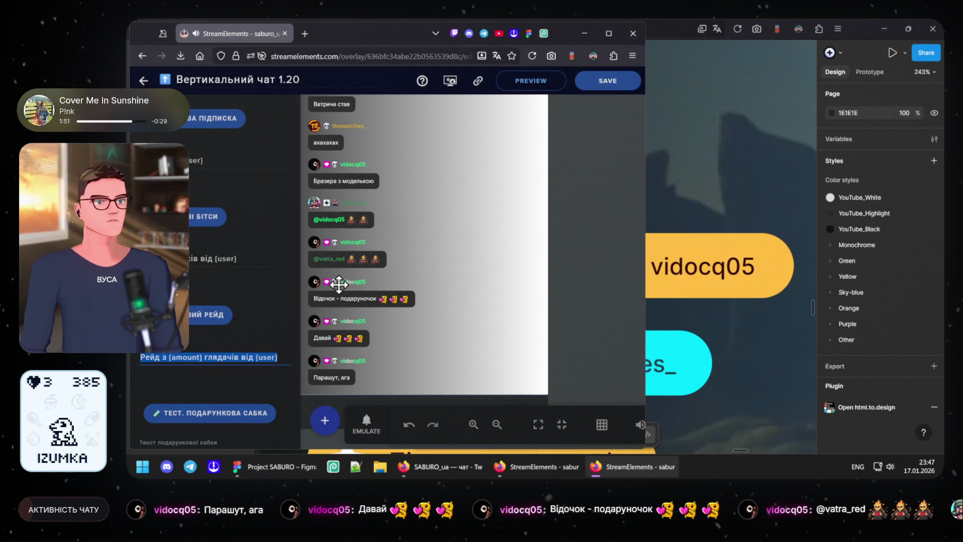
scroll(206, 237, "up", 10)
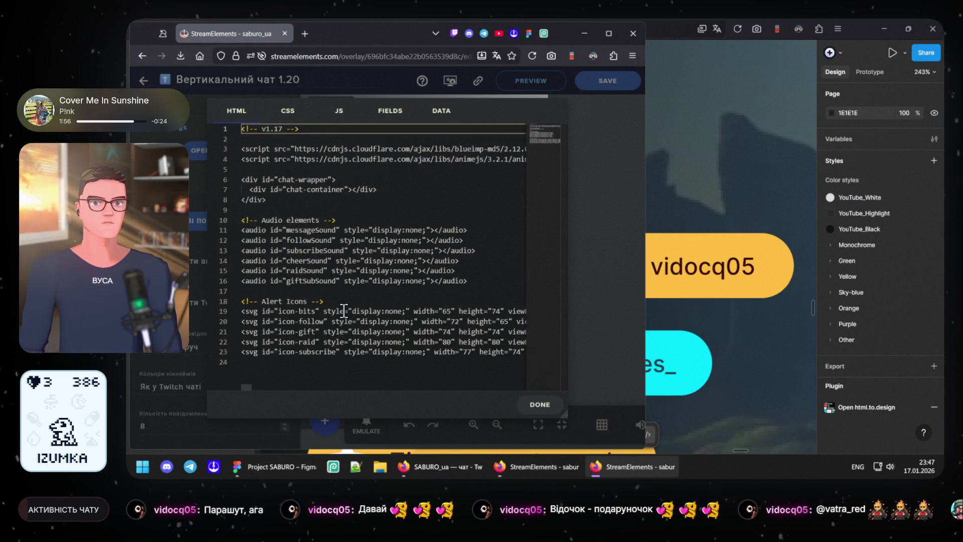
left_click(288, 111)
scroll(320, 294, "down", 5)
scroll(321, 285, "down", 2)
scroll(322, 285, "down", 4)
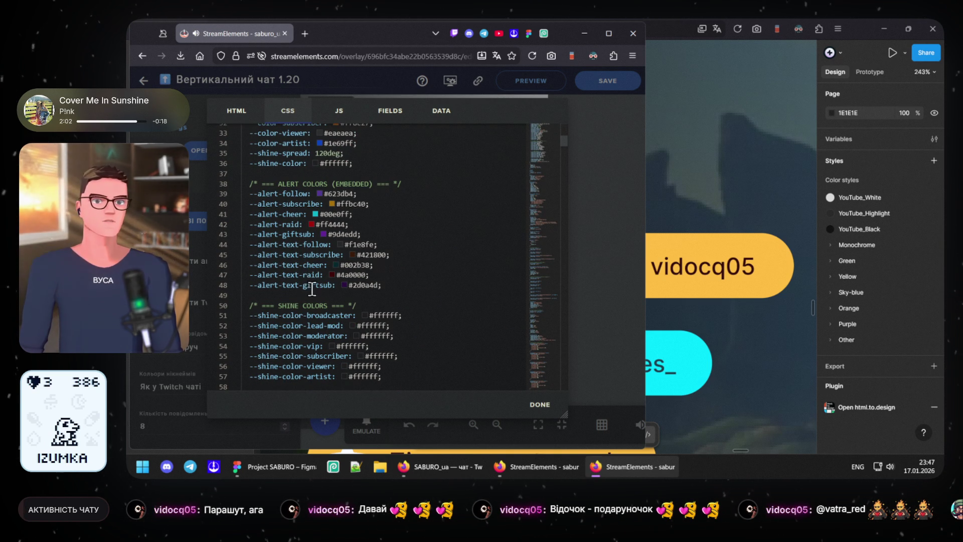
double_click(353, 275)
key("ctrl+c")
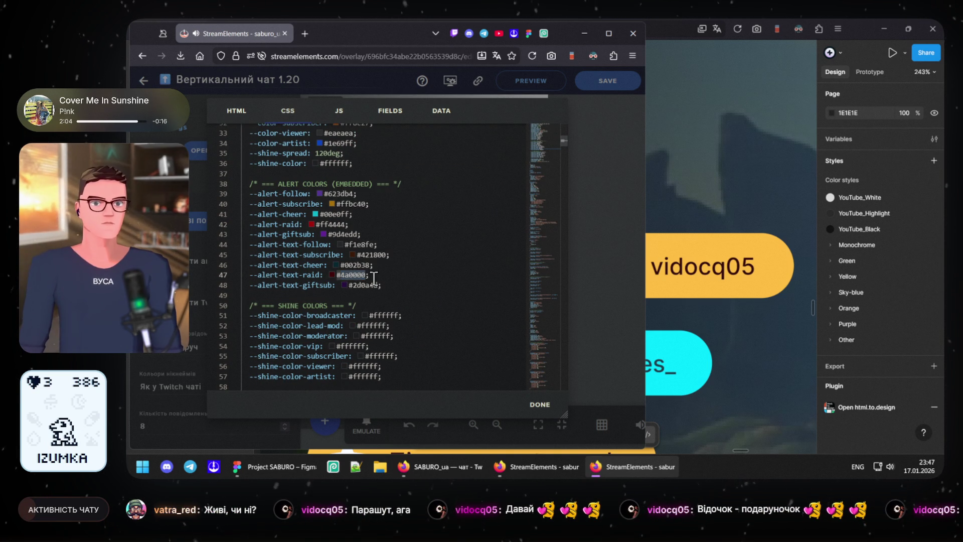
left_click(655, 241)
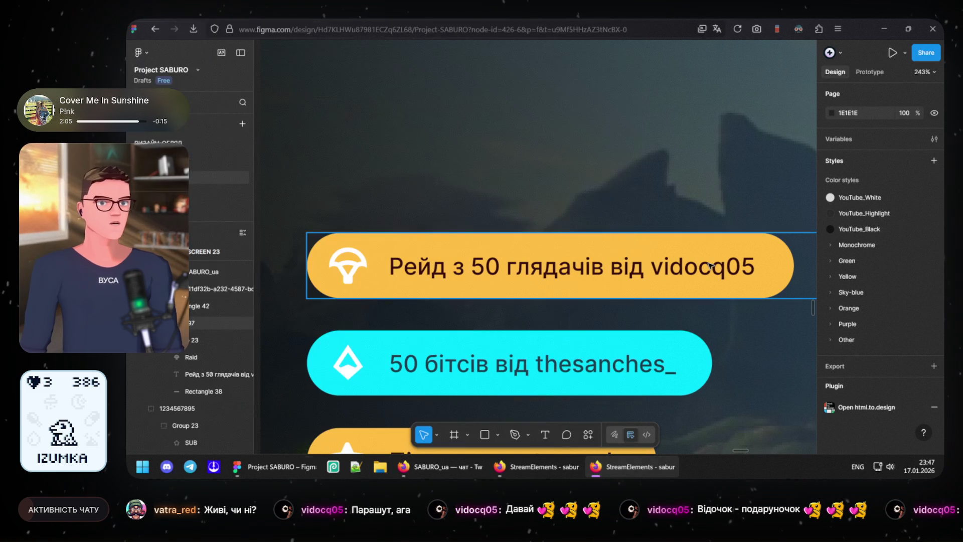
Step: Fill the Raid pill's background with dark red 4A0000
left_click(655, 239)
double_click(653, 244)
left_click(855, 387)
key("ctrl+v")
key("Return")
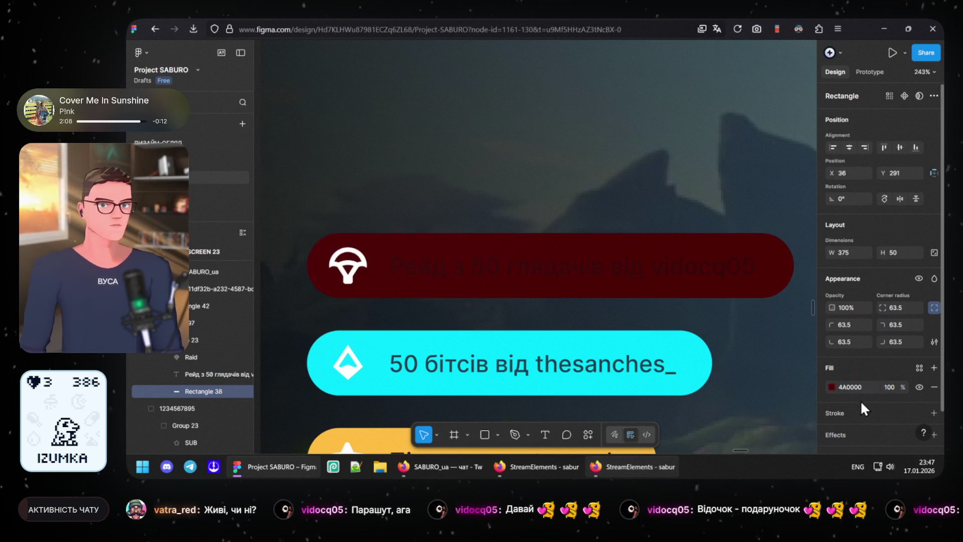
Step: Set the Raid pill's text colour to white FFFFFF
left_click(559, 270)
scroll(833, 426, "down", 3)
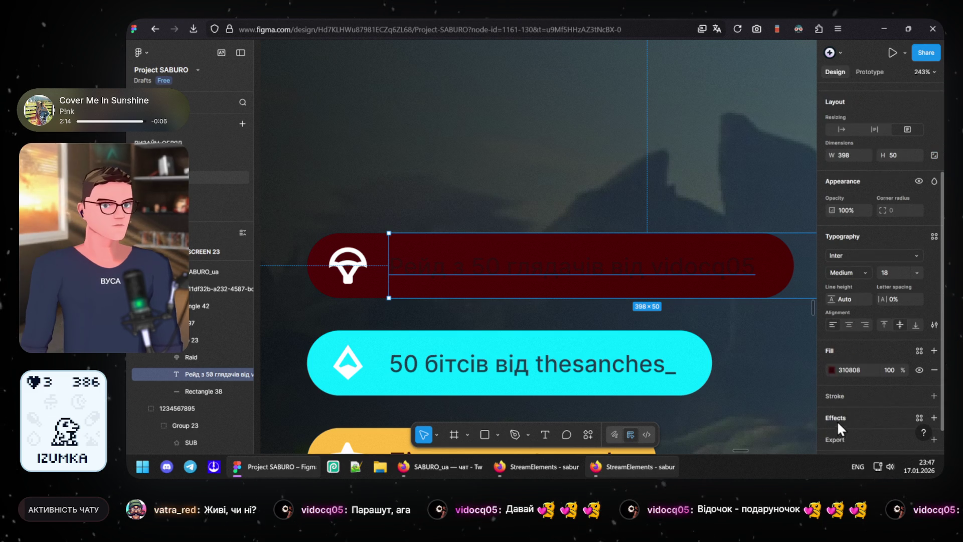
left_click(831, 369)
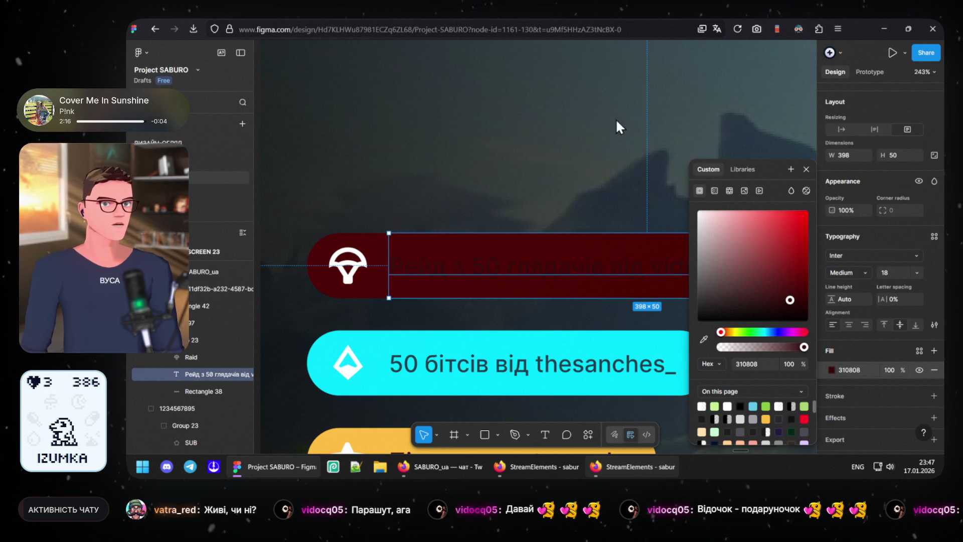
type("ffffff")
key("Return")
left_click(535, 119)
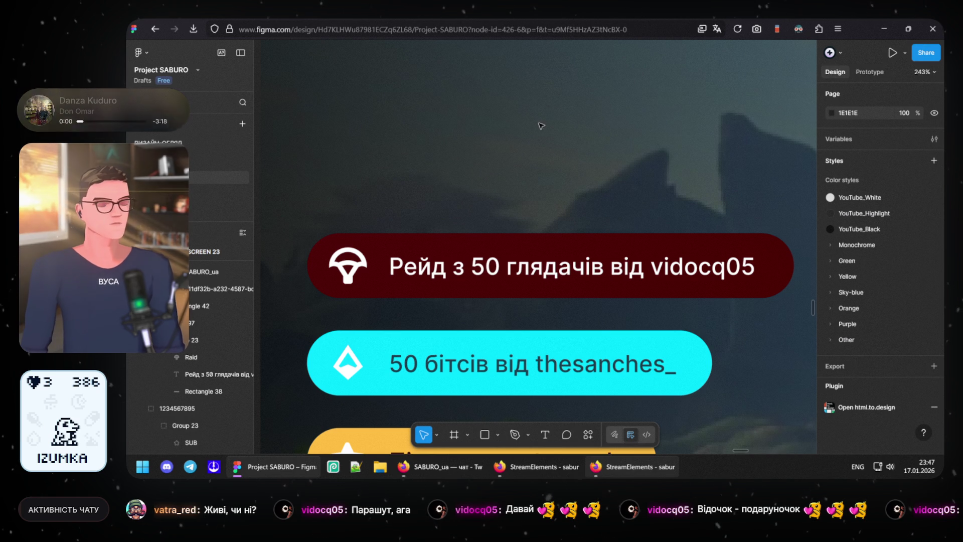
Step: Duplicate the dark-red Raid pill directly above the original with an Alt-drag
left_click_drag(413, 194, 505, 144)
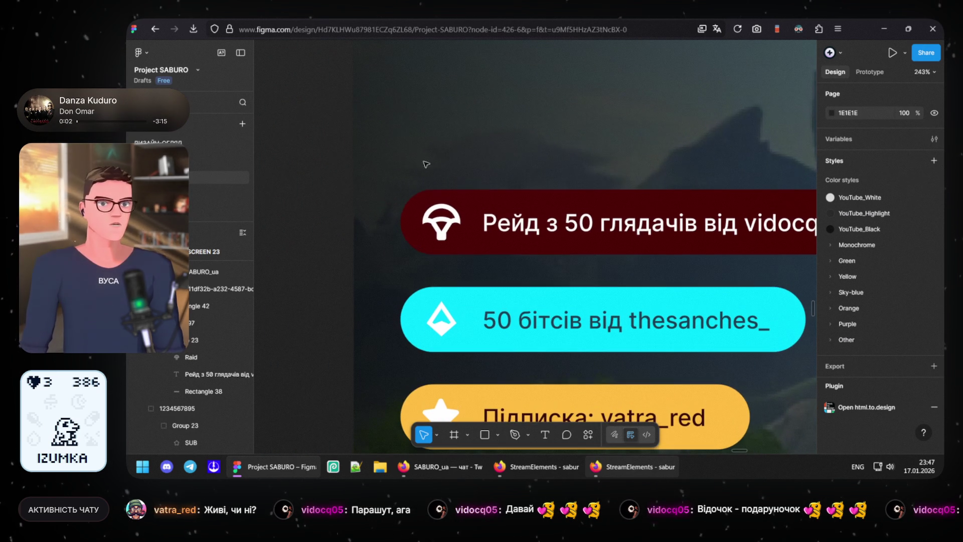
scroll(348, 262, "down", 2)
scroll(349, 262, "down", 2)
scroll(348, 263, "down", 2)
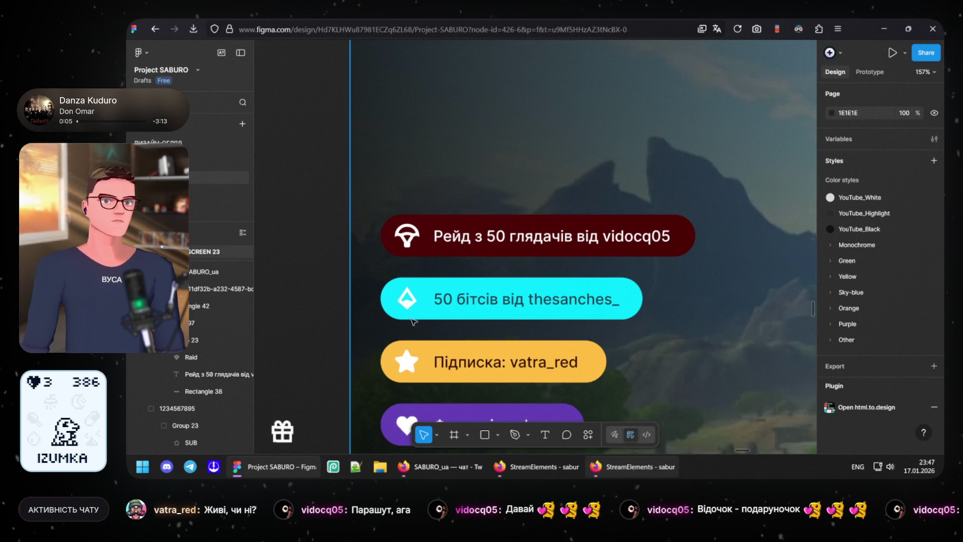
scroll(522, 249, "down", 2)
left_click_drag(519, 245, 620, 255)
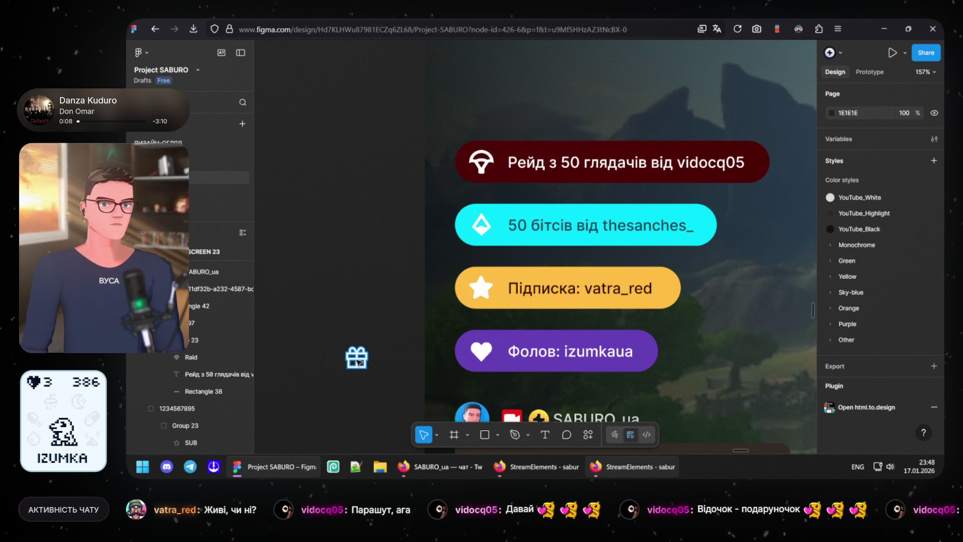
left_click_drag(357, 358, 394, 142)
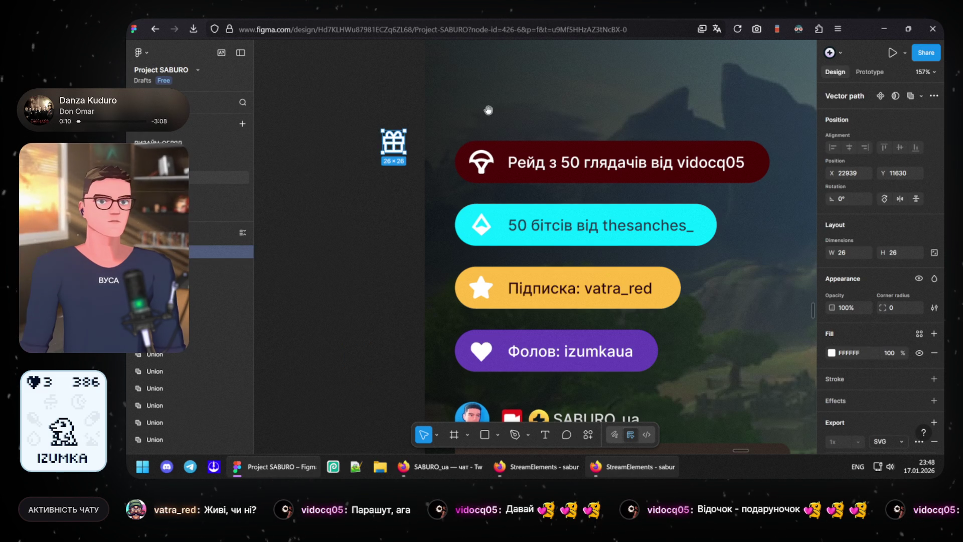
scroll(484, 316, "up", 3)
left_click_drag(484, 315, 449, 215)
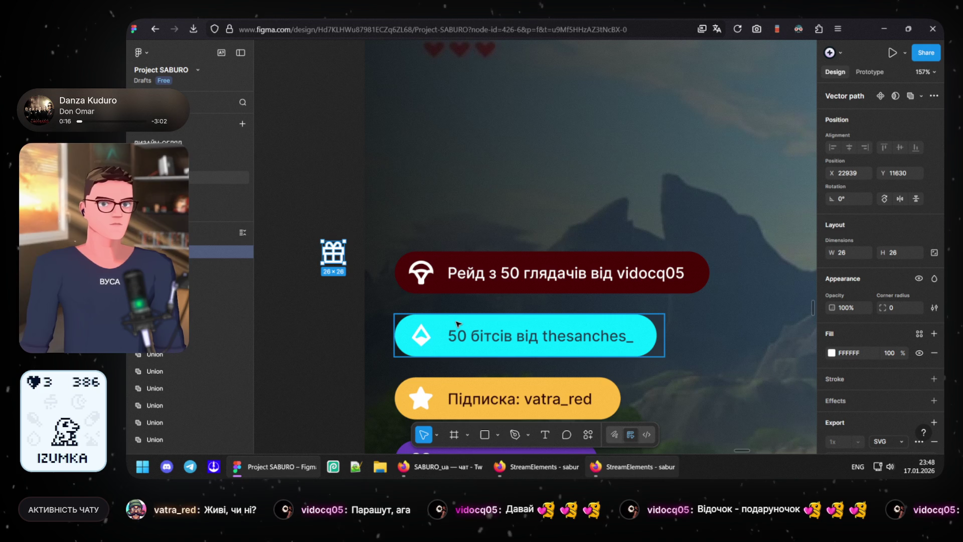
key("alt")
mouse_move(461, 284)
left_mouse_down()
mouse_move(465, 223)
mouse_move(457, 229)
left_mouse_up()
Step: Copy the gift icon and paste it into the top Raid pill over the parachute
left_click(338, 256)
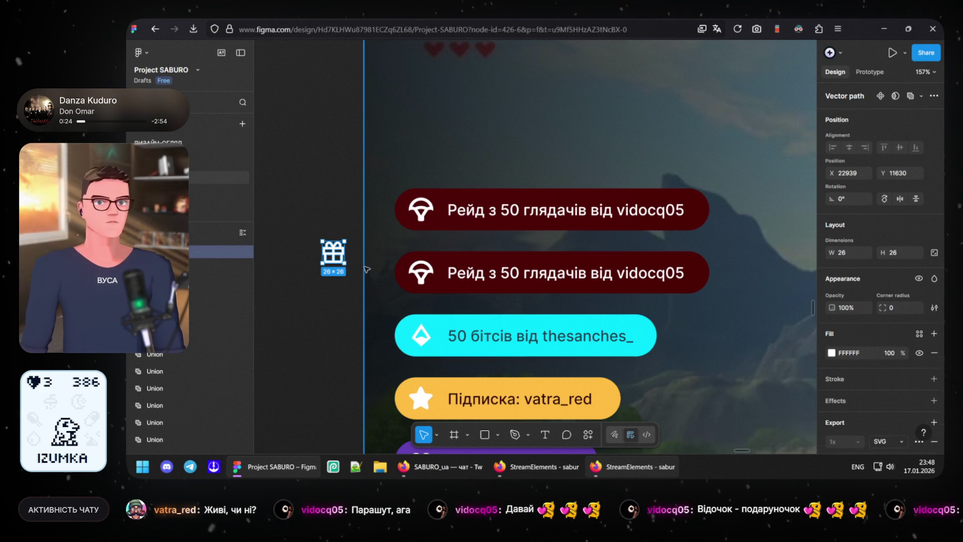
key("Escape")
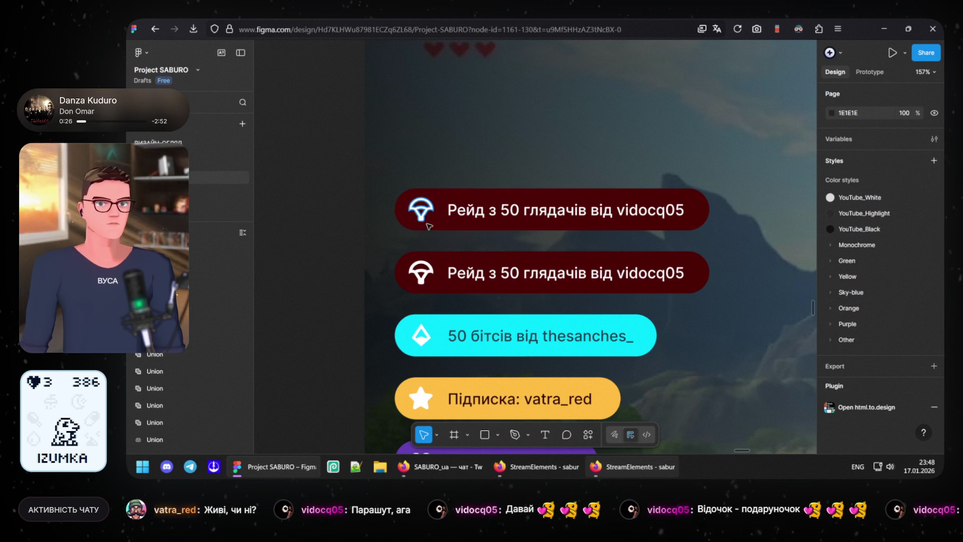
double_click(423, 219)
key("ctrl+v")
scroll(397, 234, "up", 3)
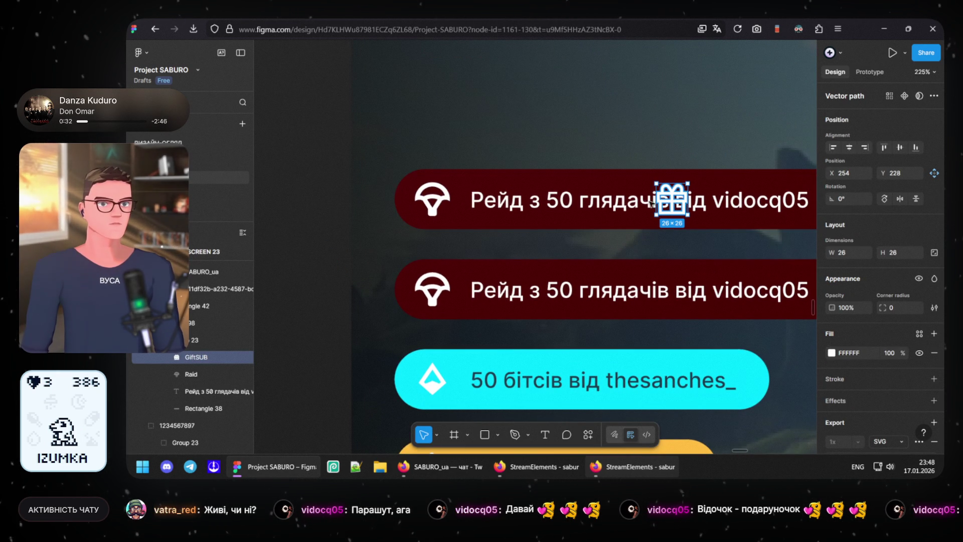
Step: Align the gift icon at the pill's left end and delete the parachute icon
left_click_drag(651, 203, 470, 202)
left_click_drag(458, 203, 445, 202)
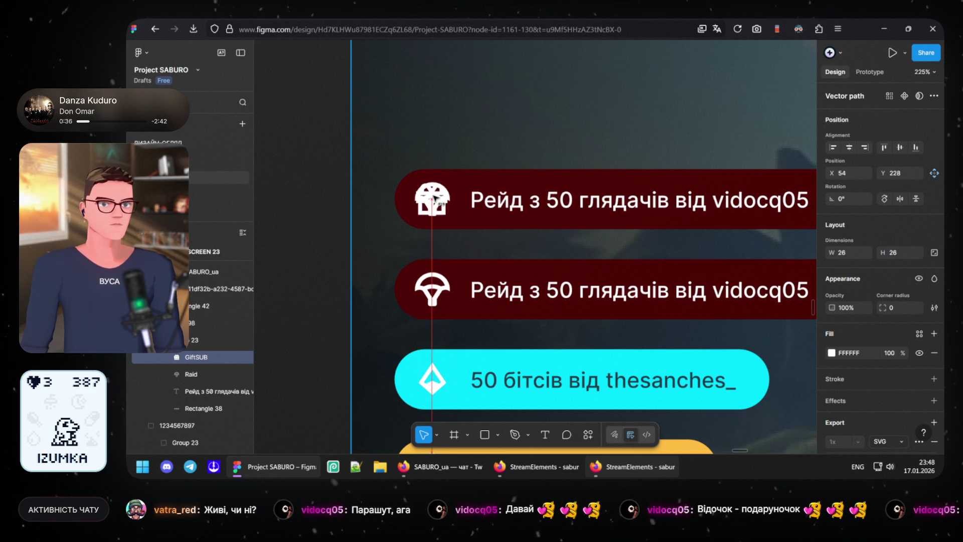
left_click_drag(445, 202, 444, 201)
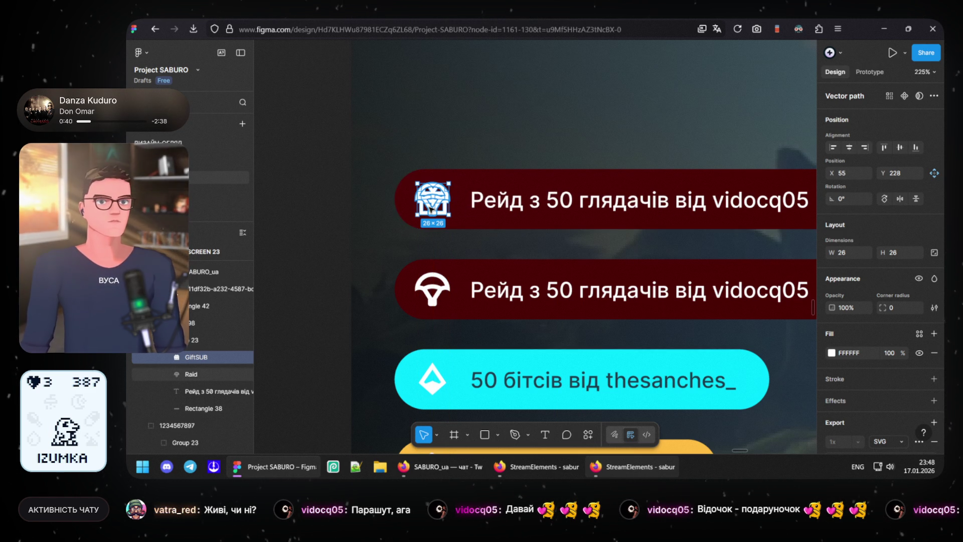
key("Delete")
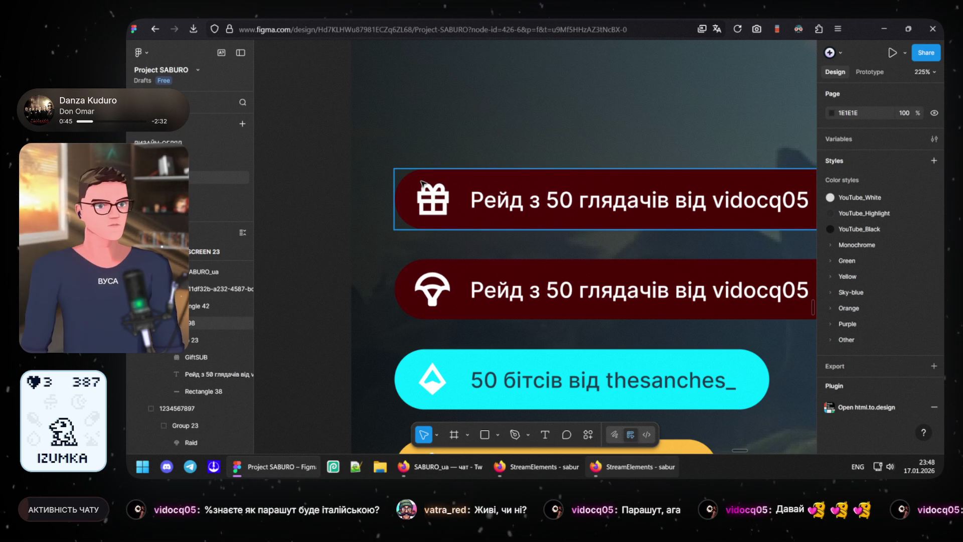
left_click_drag(535, 170, 493, 185)
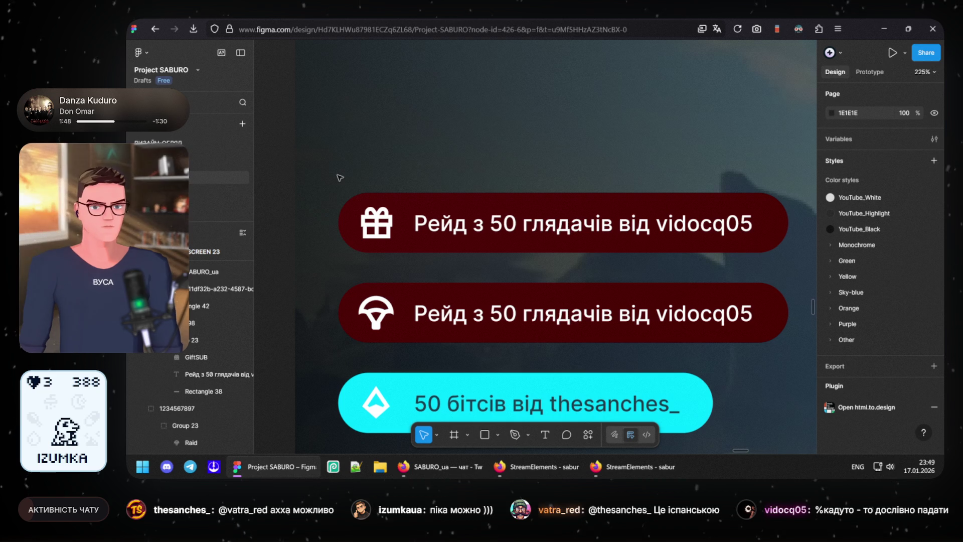
scroll(369, 161, "up", 1)
scroll(370, 183, "up", 1)
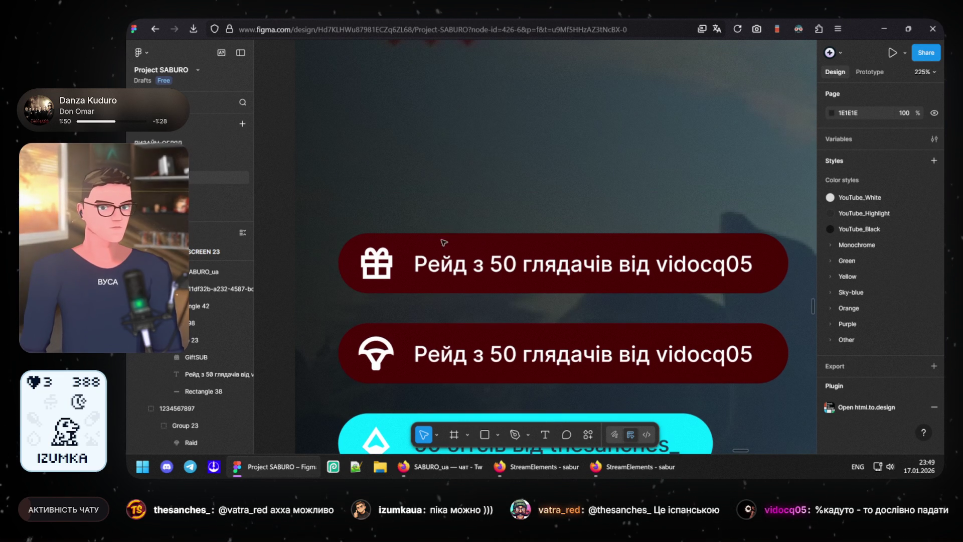
scroll(441, 242, "down", 2, "ctrl")
scroll(442, 246, "down", 1)
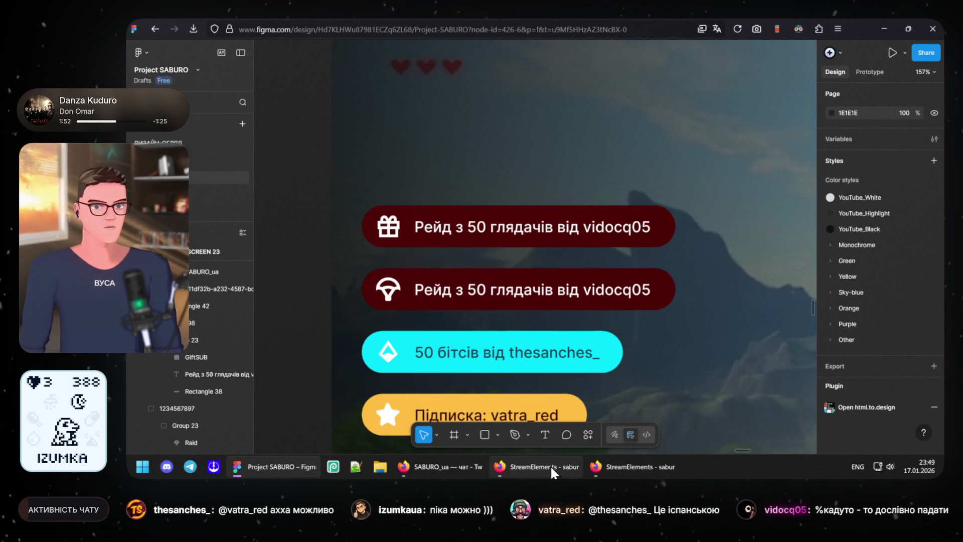
Step: Minimize Figma, the StreamElements overlay editor and the Twitch chat popup, leaving the chat preview
left_click(572, 418)
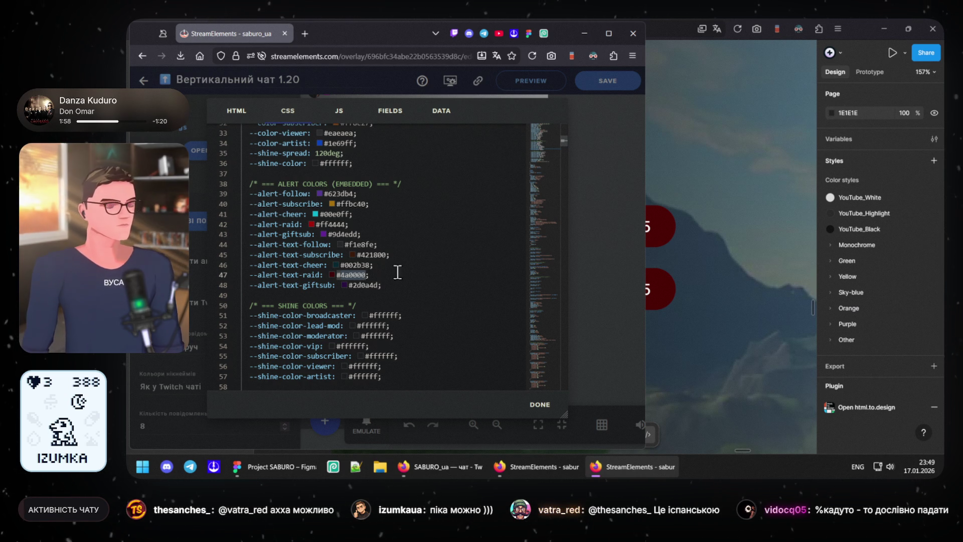
left_click(879, 24)
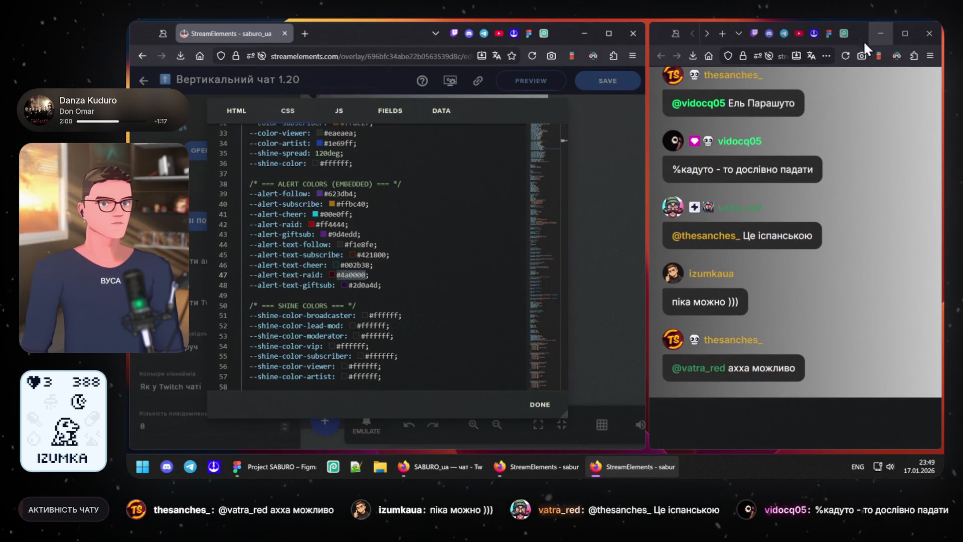
left_click(583, 33)
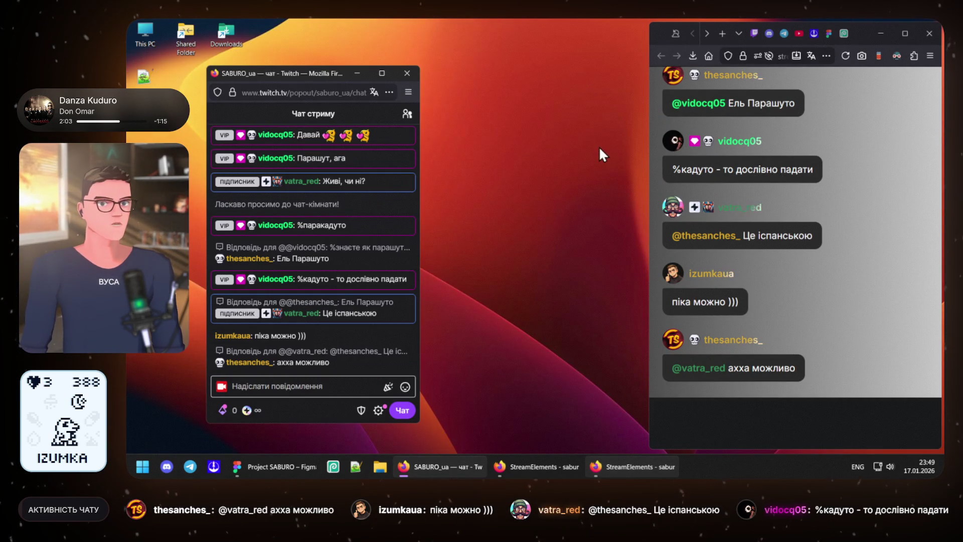
left_click(363, 72)
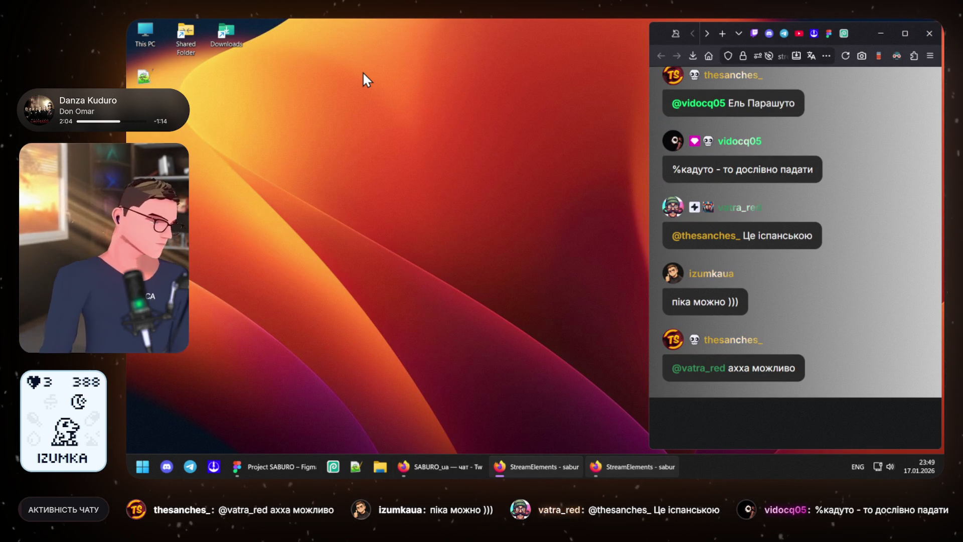
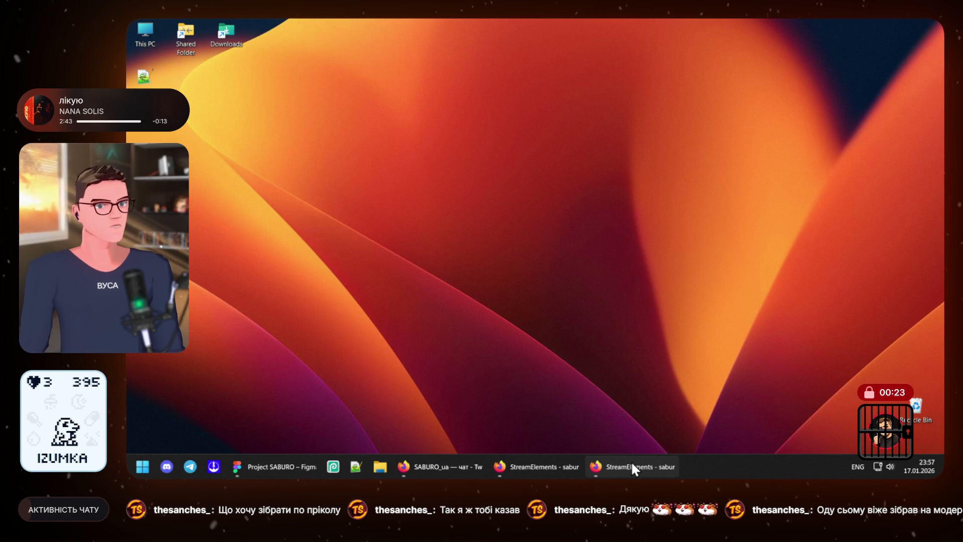
Step: Minimise the overlay CSS code window and show the live chat overlay preview instead
left_click(608, 465)
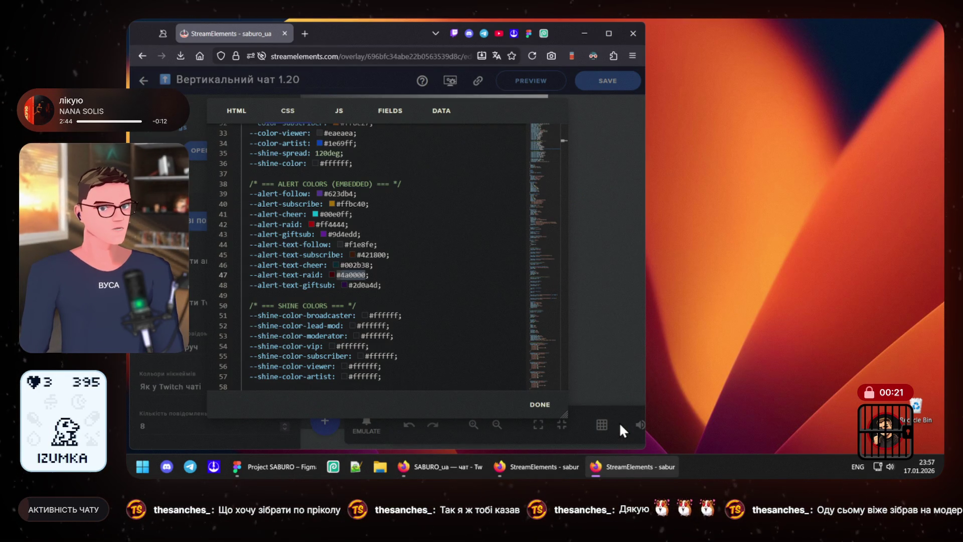
left_click(610, 467)
mouse_move(540, 467)
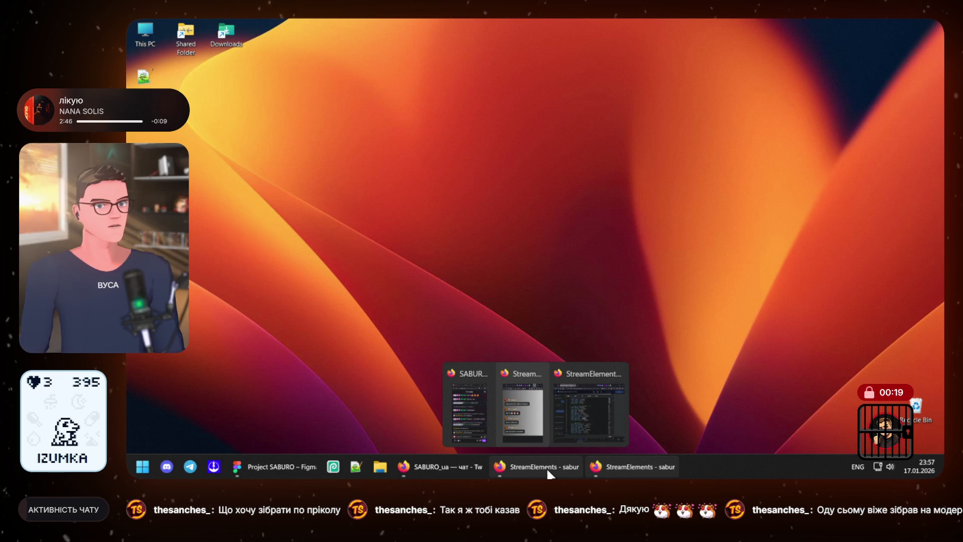
left_click(546, 468)
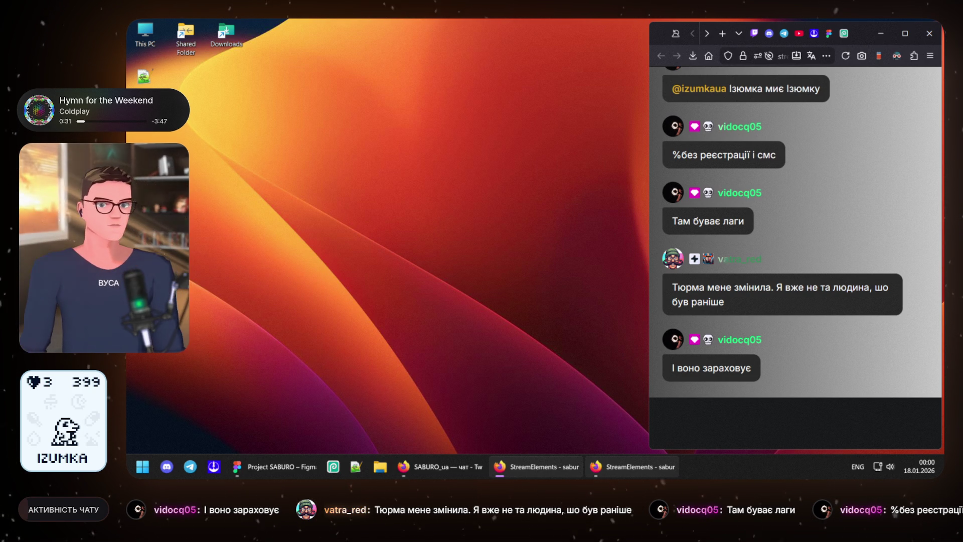
Step: Bring the Project SABURO Figma design to the front from the taskbar
left_click(281, 464)
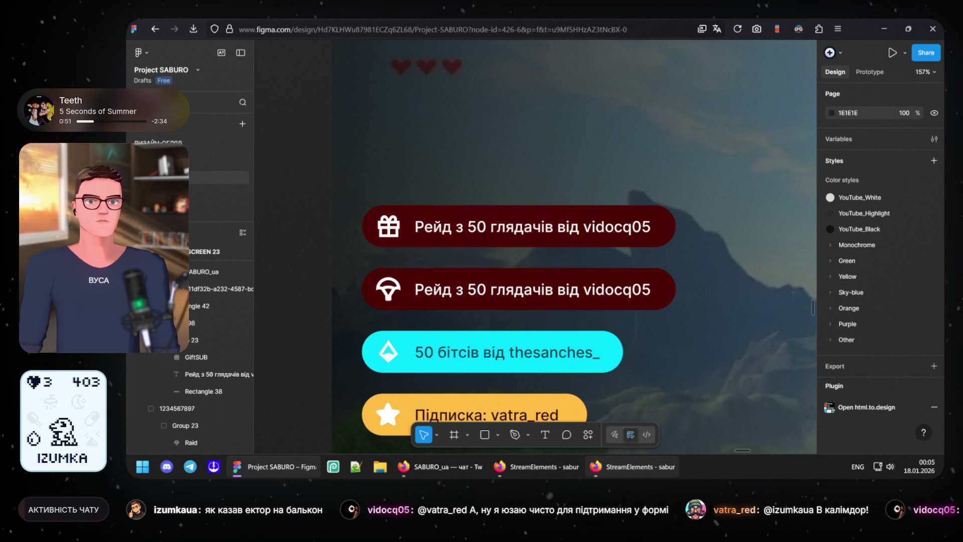
scroll(482, 226, "down", 1)
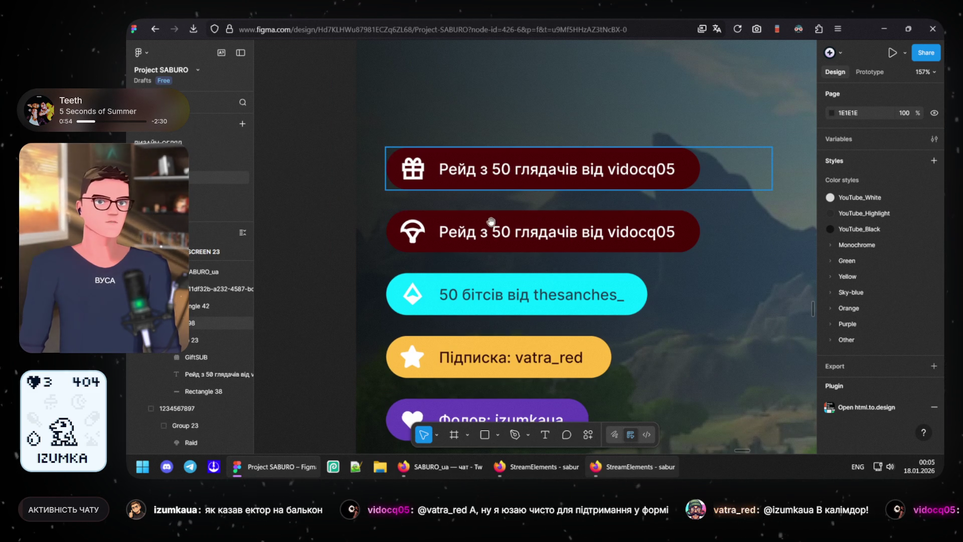
scroll(527, 211, "down", 2)
scroll(527, 211, "left", 3)
scroll(555, 201, "up", 3)
scroll(554, 201, "right", 3)
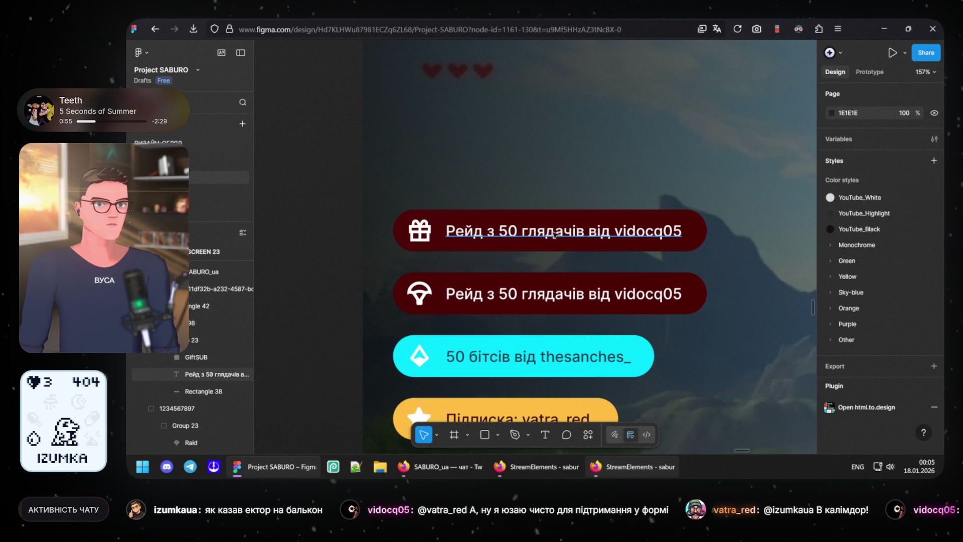
Step: Narrow the first pill's raid text box to 301 wide, then switch to the StreamElements editor
left_click(668, 233)
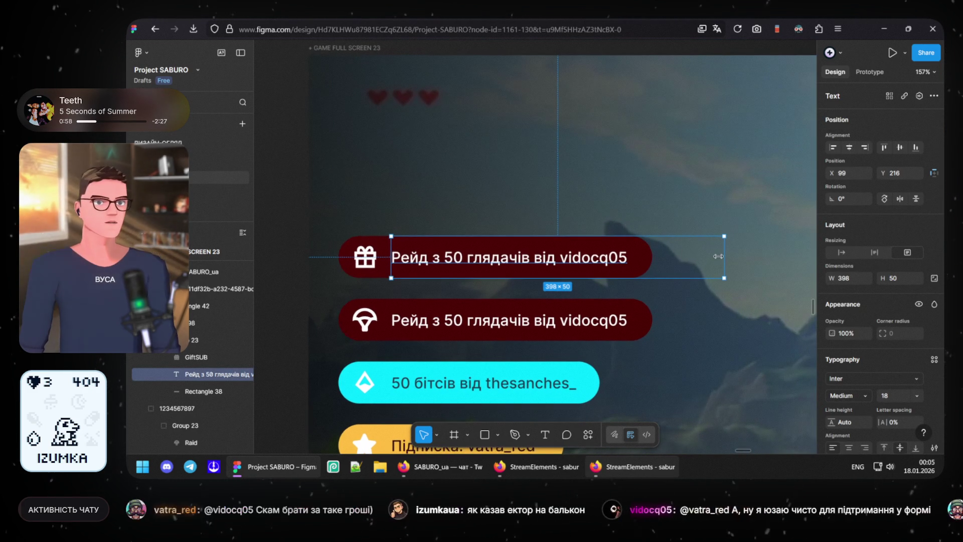
left_click_drag(726, 256, 642, 258)
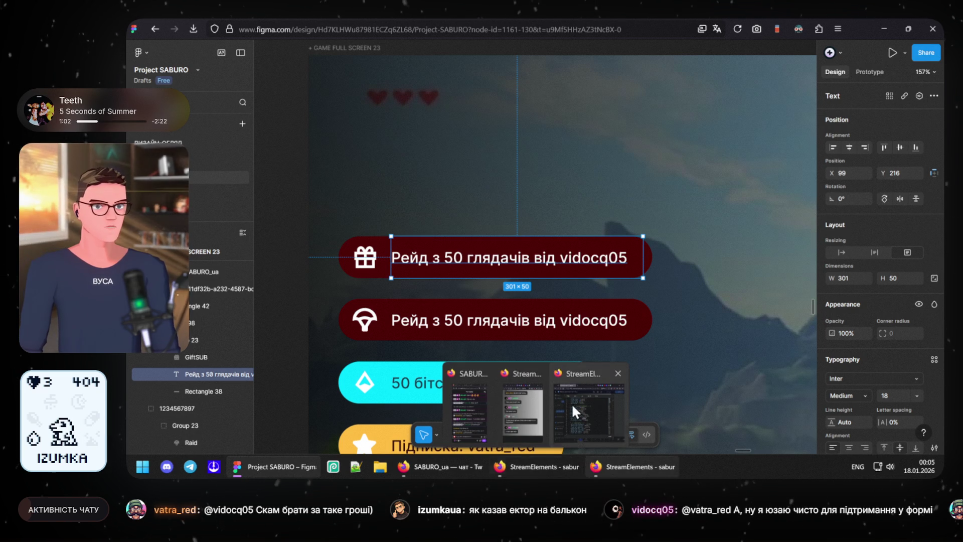
key("alt+Tab")
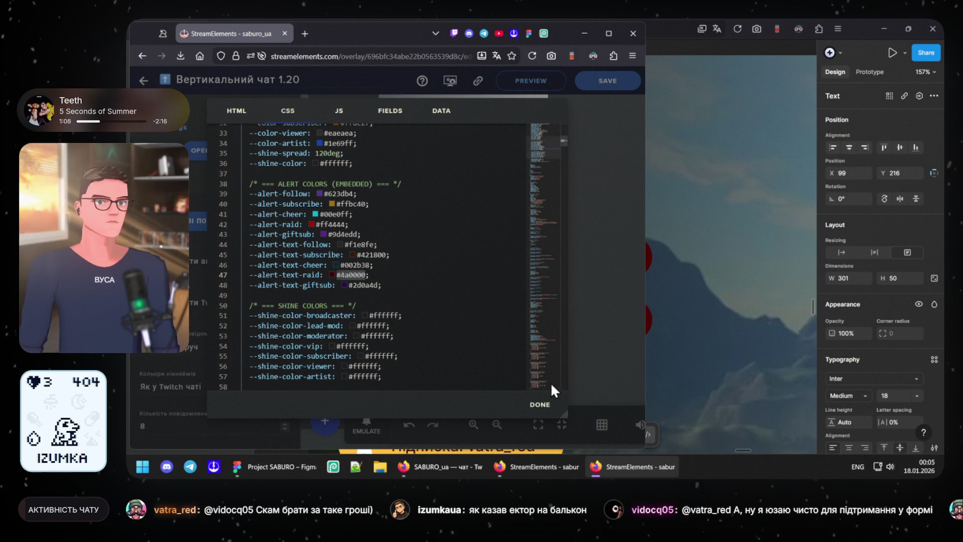
Step: Close the CSS editor to reveal the gift-sub message template, then return to Figma
left_click(539, 407)
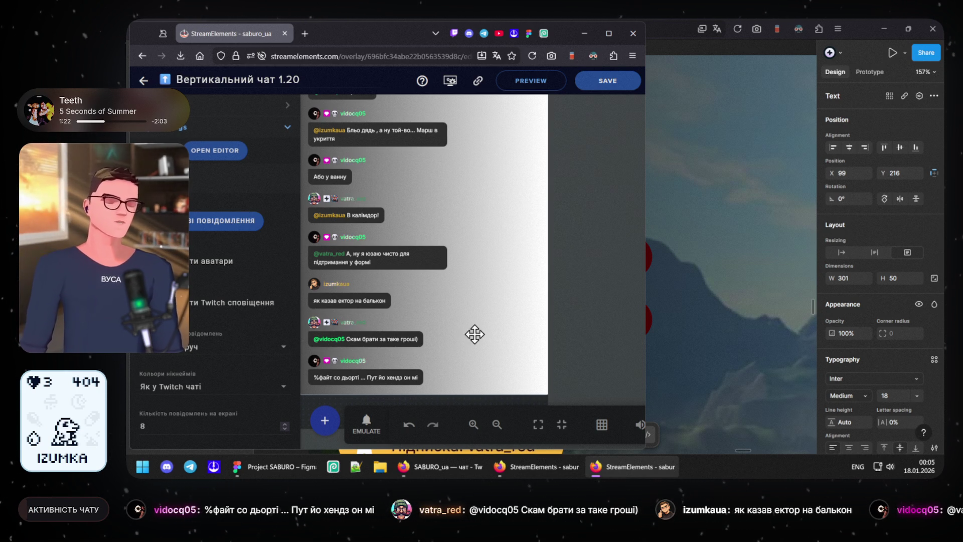
scroll(205, 309, "down", 2)
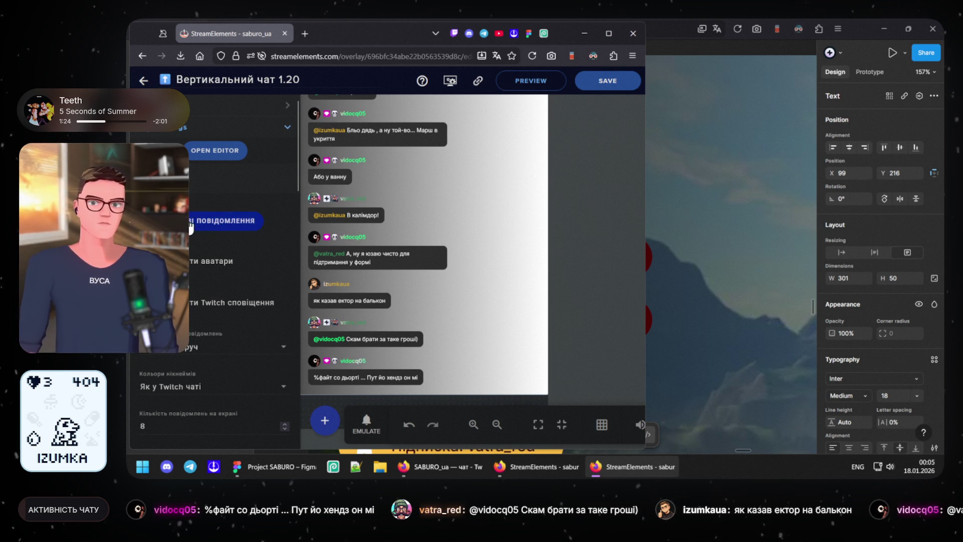
scroll(205, 309, "down", 5)
scroll(207, 310, "down", 5)
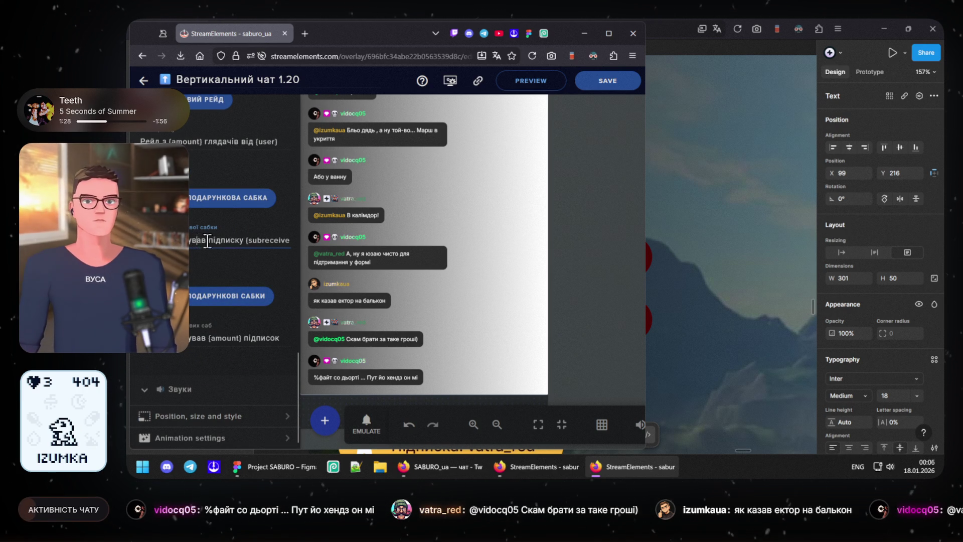
left_click(694, 279)
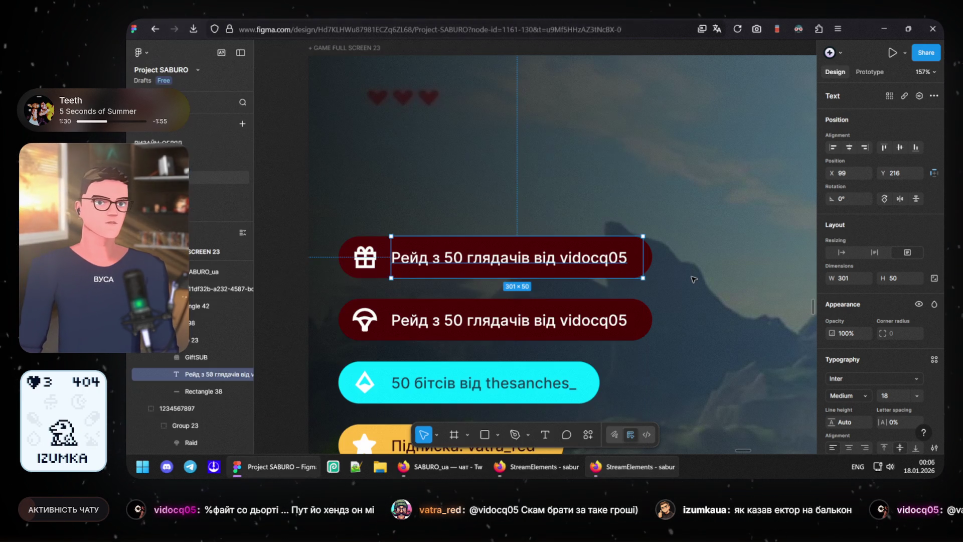
Step: Paste '{user} подарував підписку {subreceiver}' over the first pill's raid text, undoing an extra paste
left_click(515, 260)
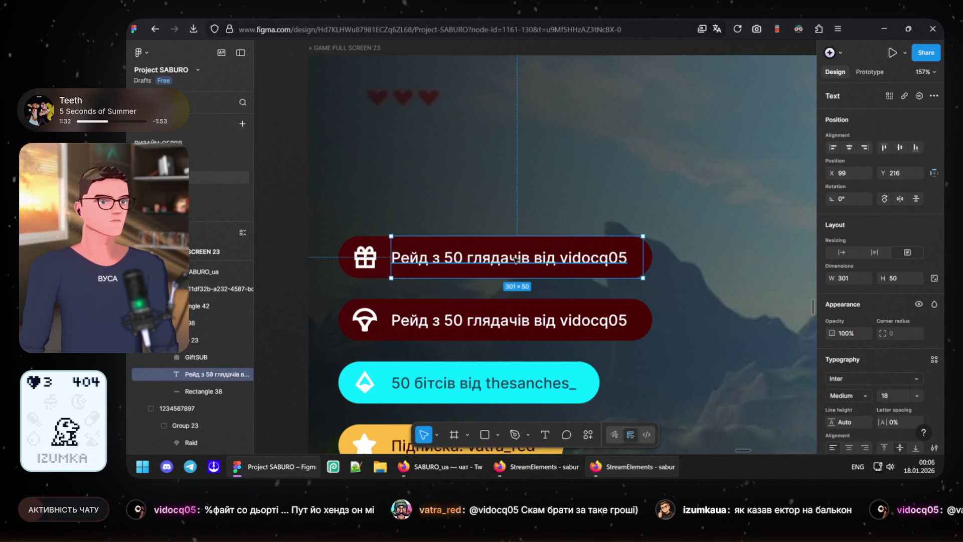
double_click(514, 257)
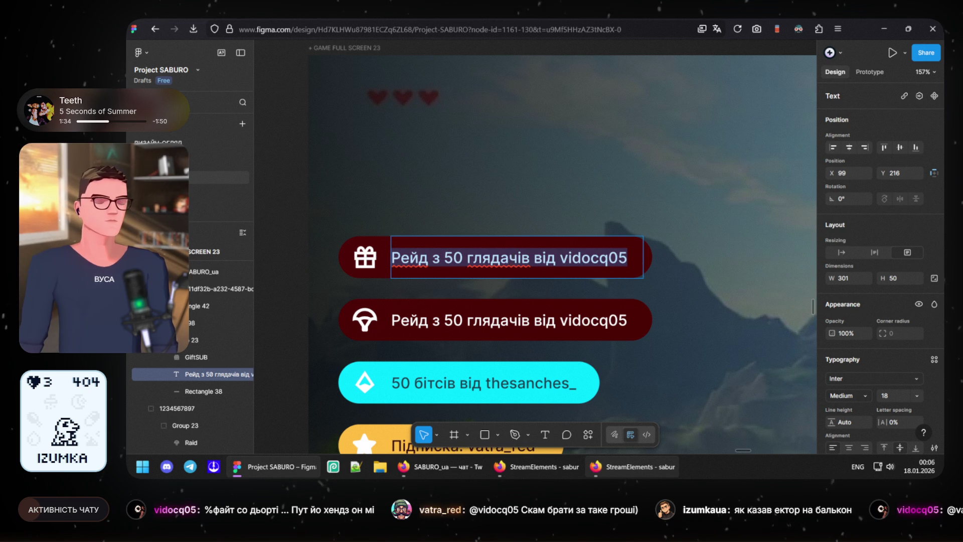
type("{user} подарував підписку {subreceiver}")
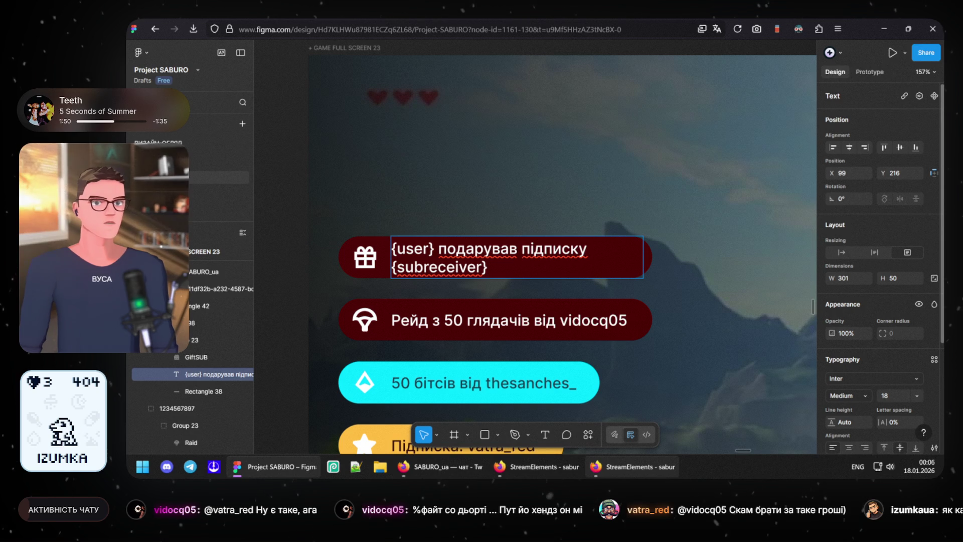
double_click(433, 248)
type("{user} подарував підписку {subreceiver}")
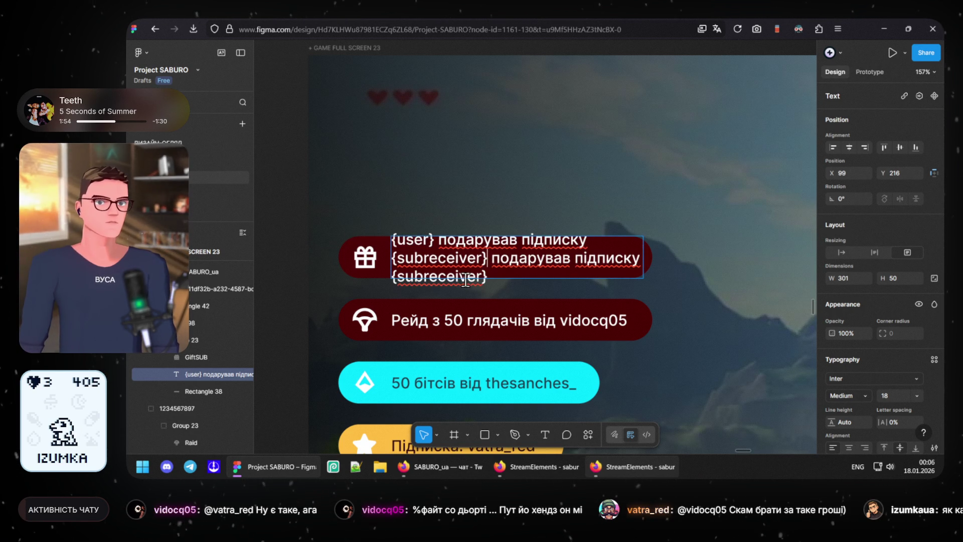
key("ctrl+z")
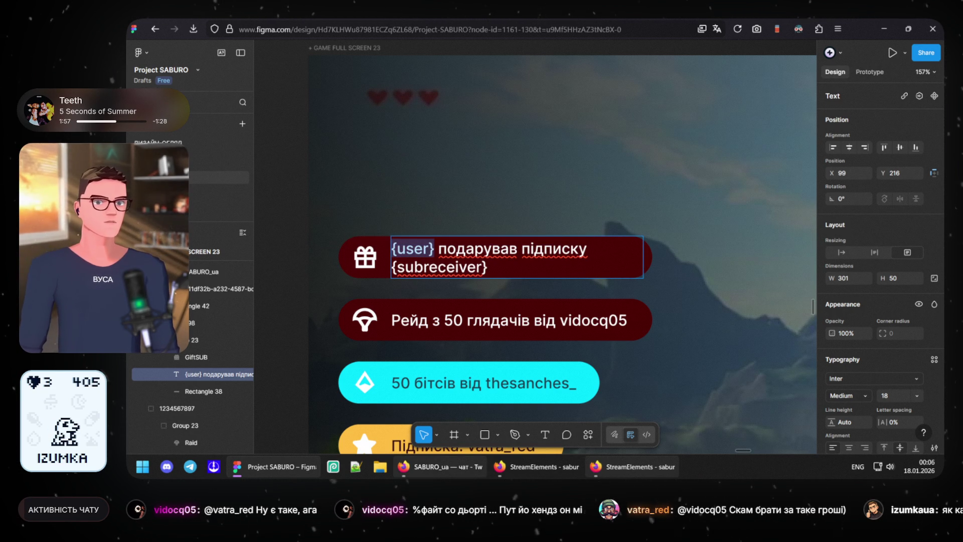
left_click(440, 467)
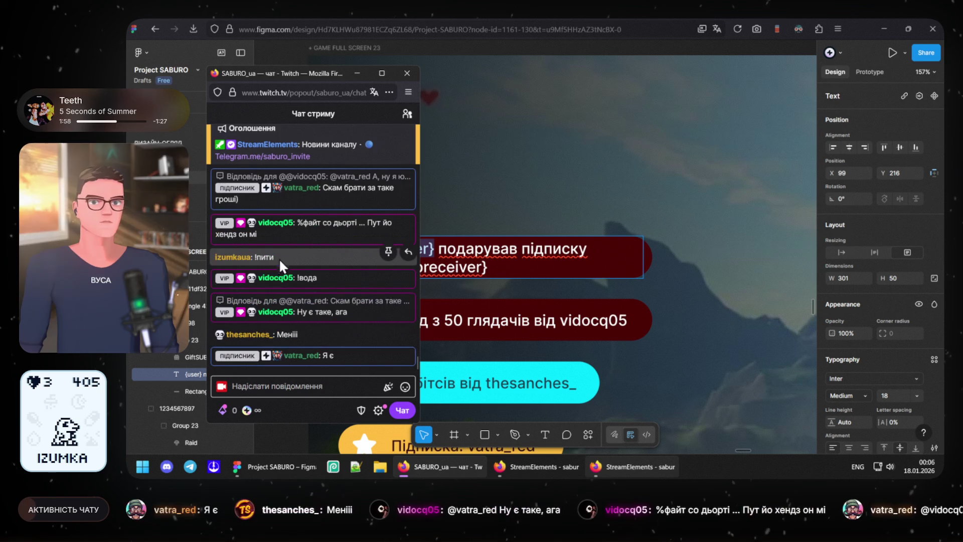
scroll(285, 246, "up", 2)
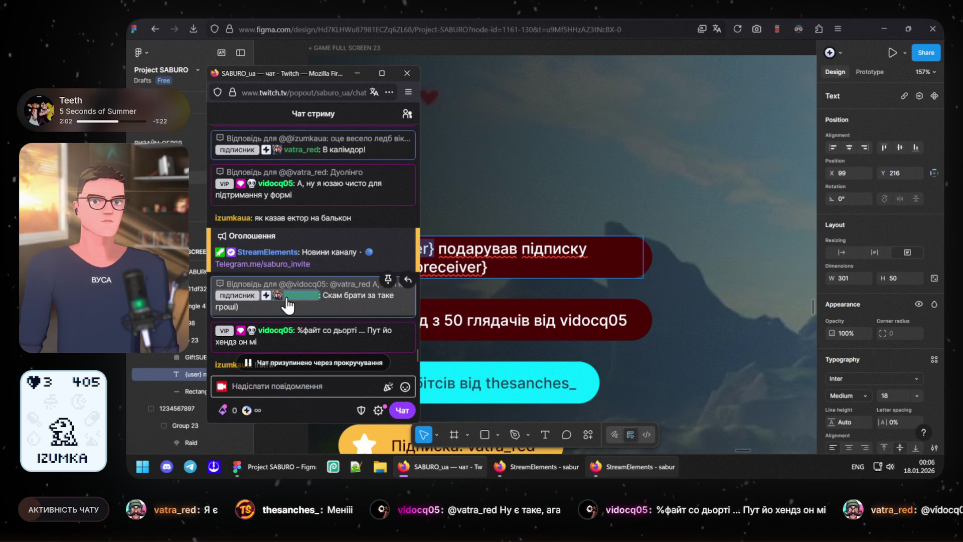
left_click(434, 248)
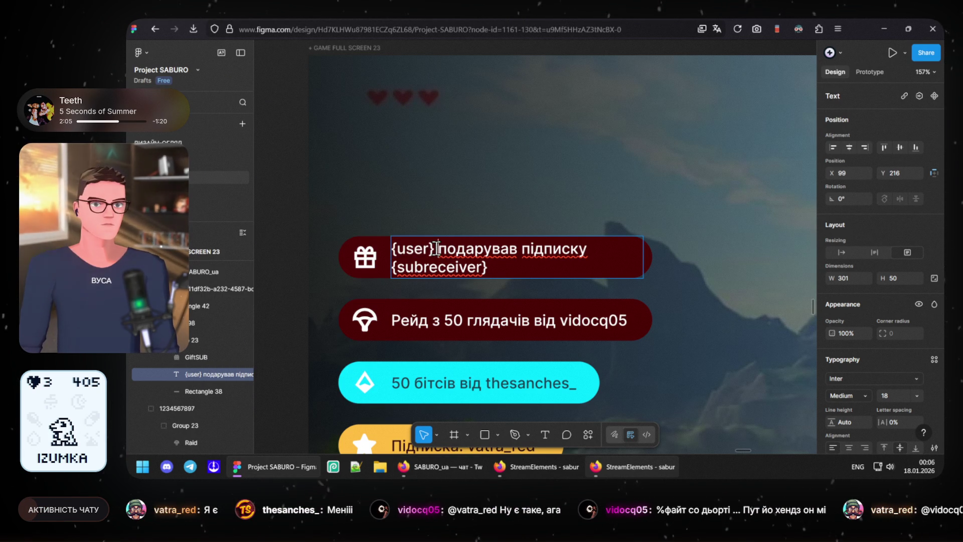
key("shift+Home")
type("vatra_red :")
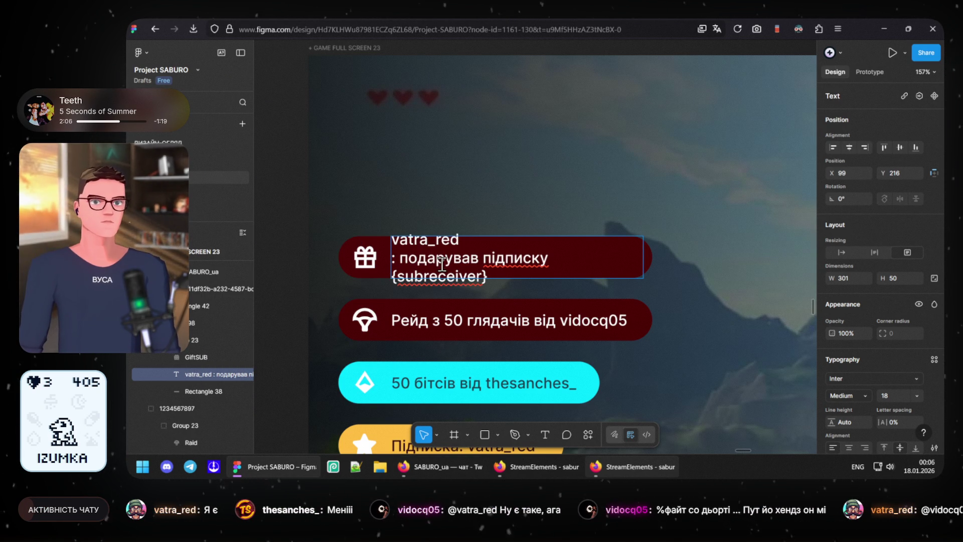
key("Delete")
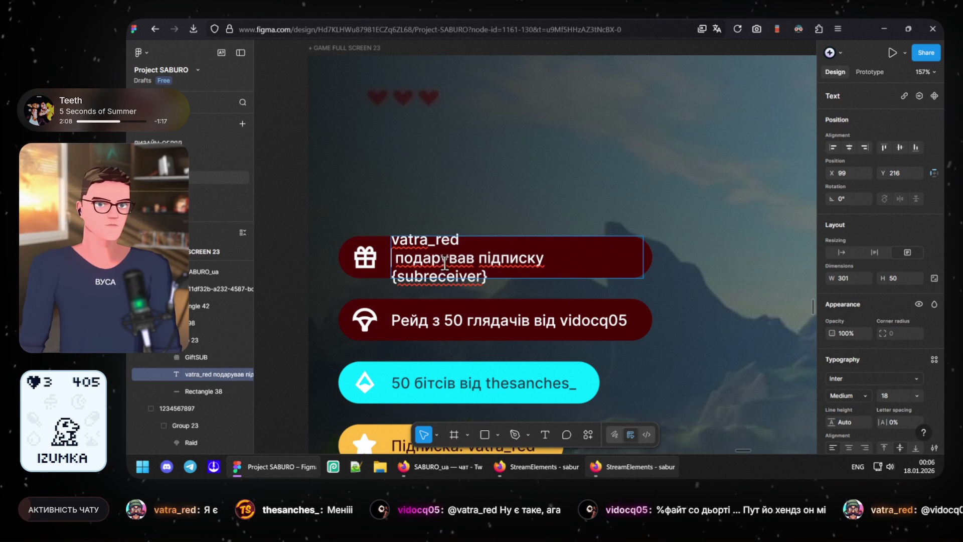
key("BackSpace")
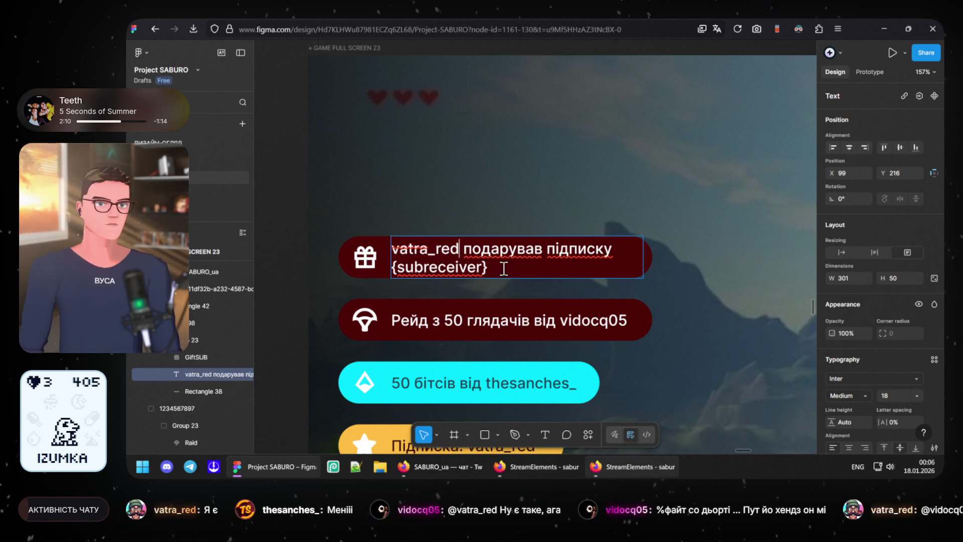
left_click_drag(492, 267, 390, 268)
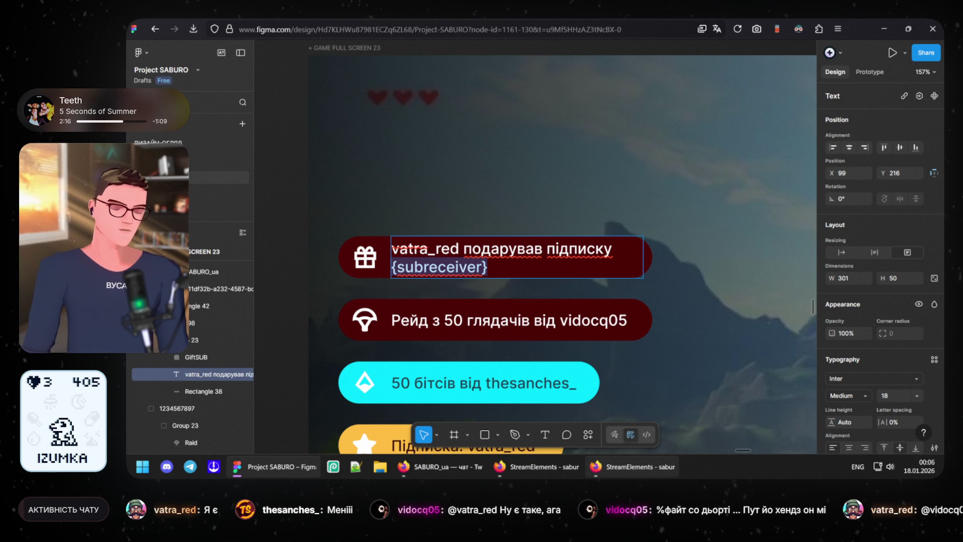
key("BackSpace")
type("eb1")
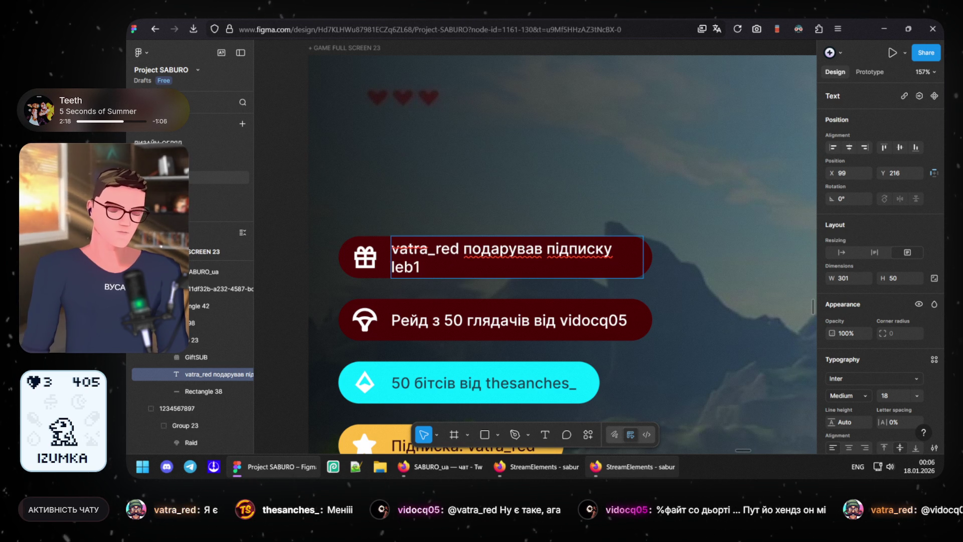
type("ga")
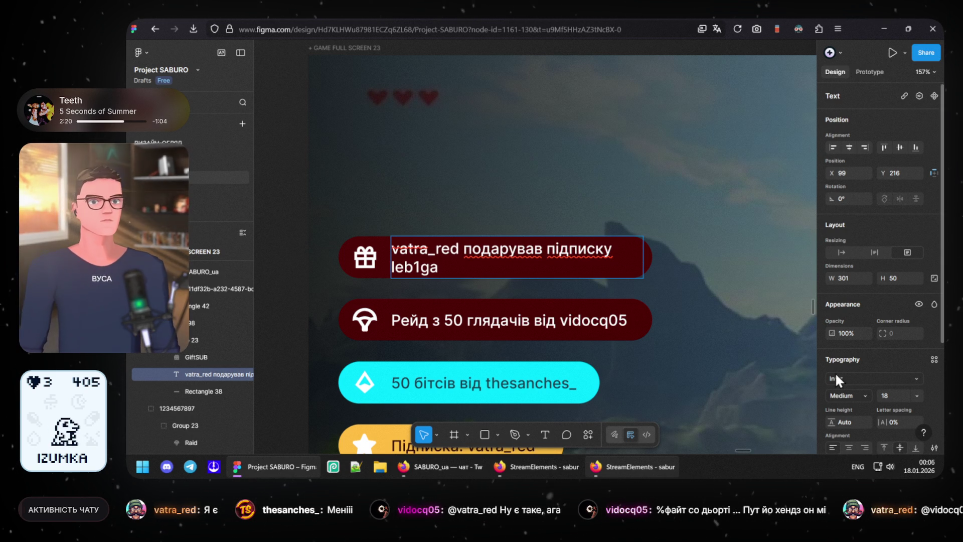
key("Escape")
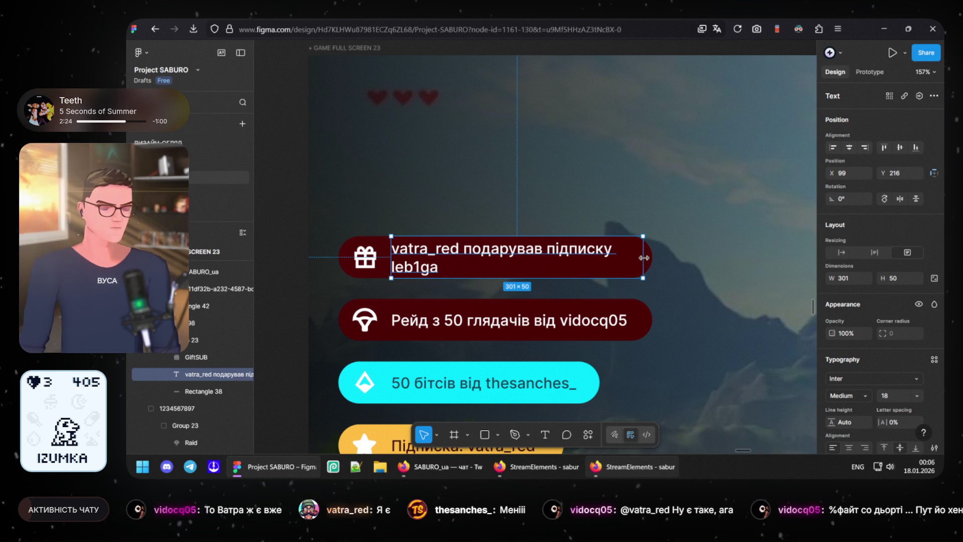
Step: Widen the text box and the dark red Rectangle 38 pill so the line fits
left_click_drag(644, 257, 697, 258)
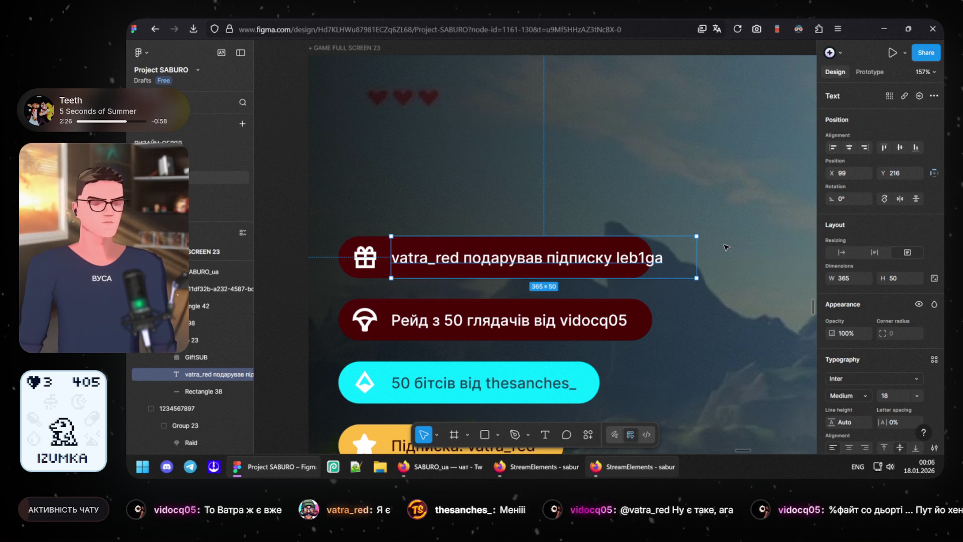
key("Escape")
left_click(346, 258)
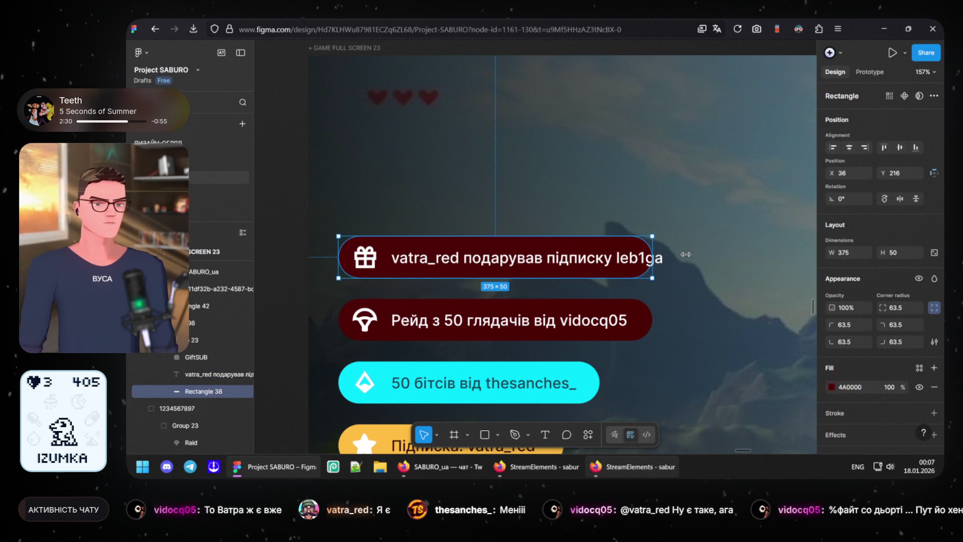
left_click_drag(685, 255, 692, 256)
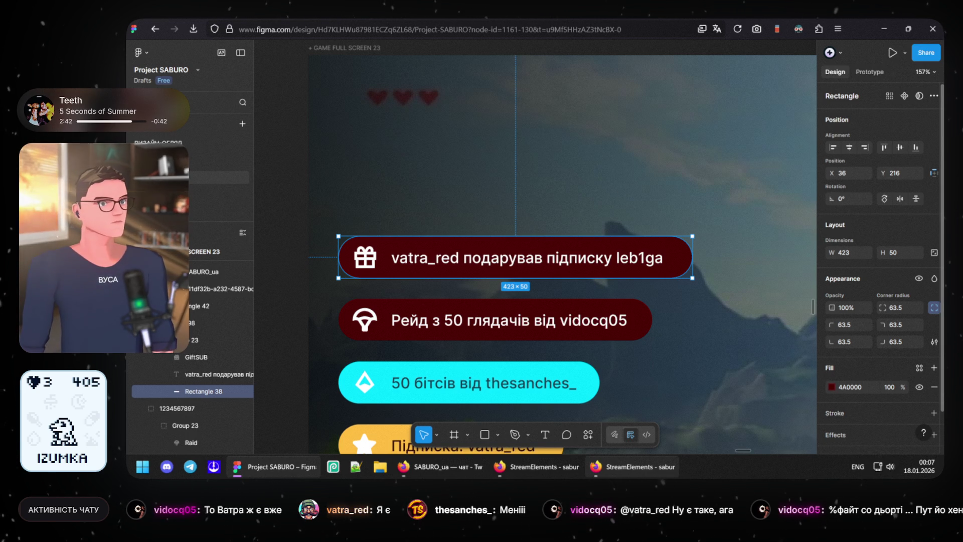
scroll(415, 275, "down", 2)
scroll(415, 276, "down", 2)
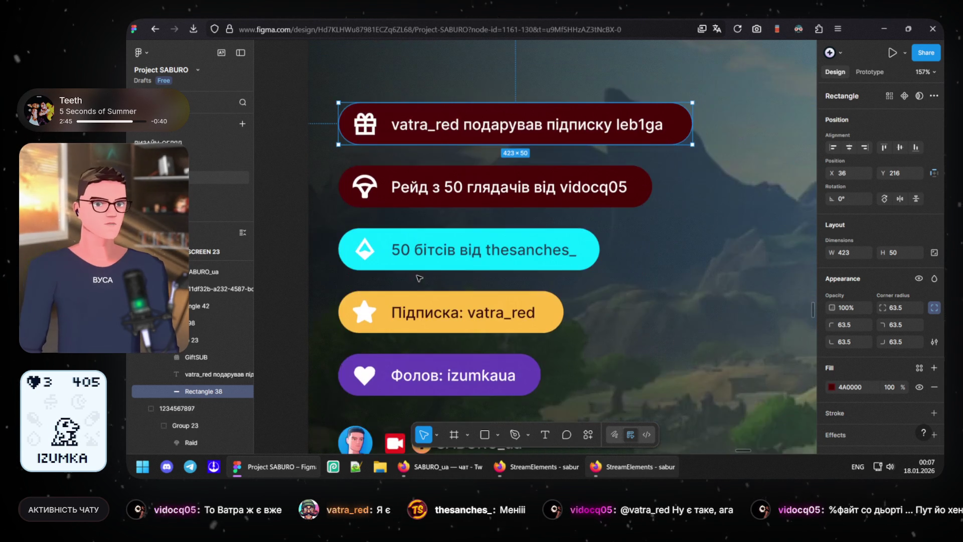
scroll(497, 388, "down", 1)
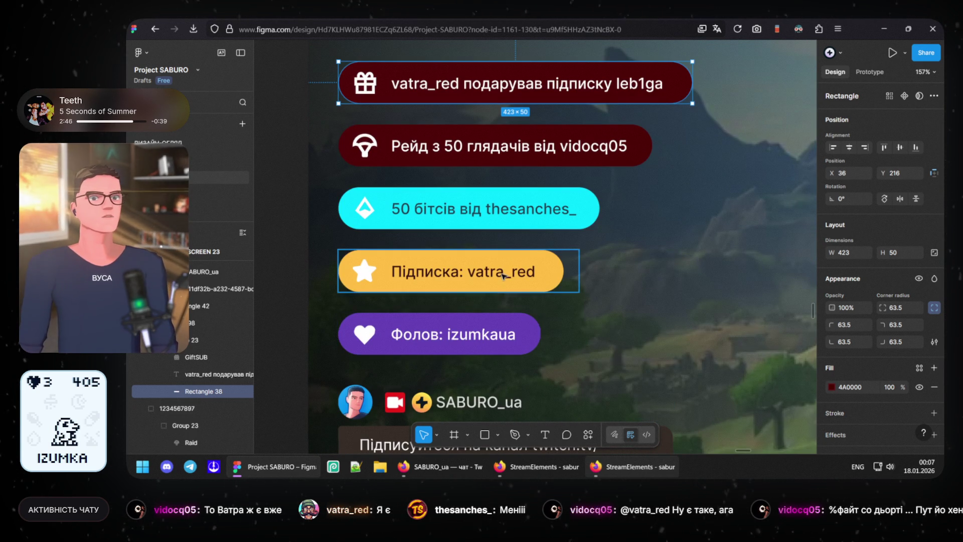
scroll(548, 198, "up", 2)
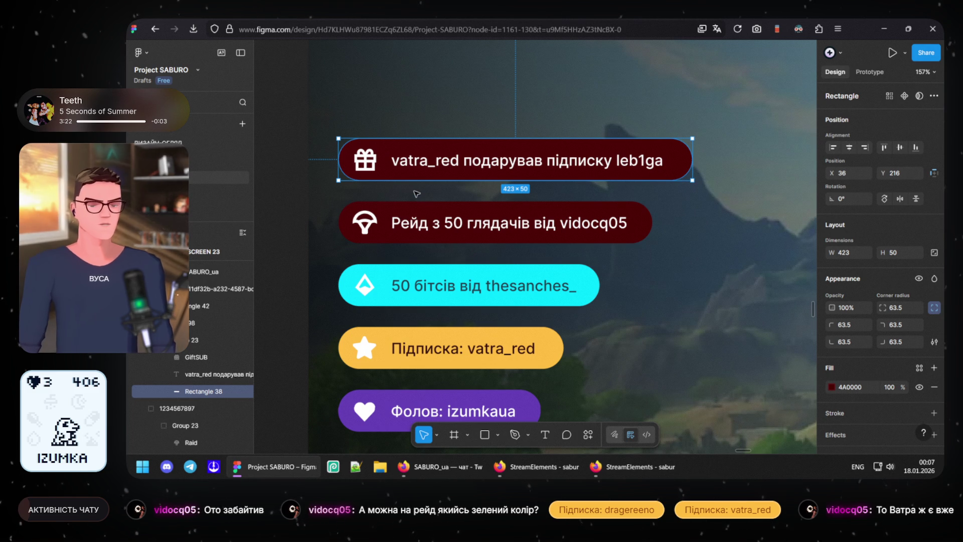
left_click(293, 181)
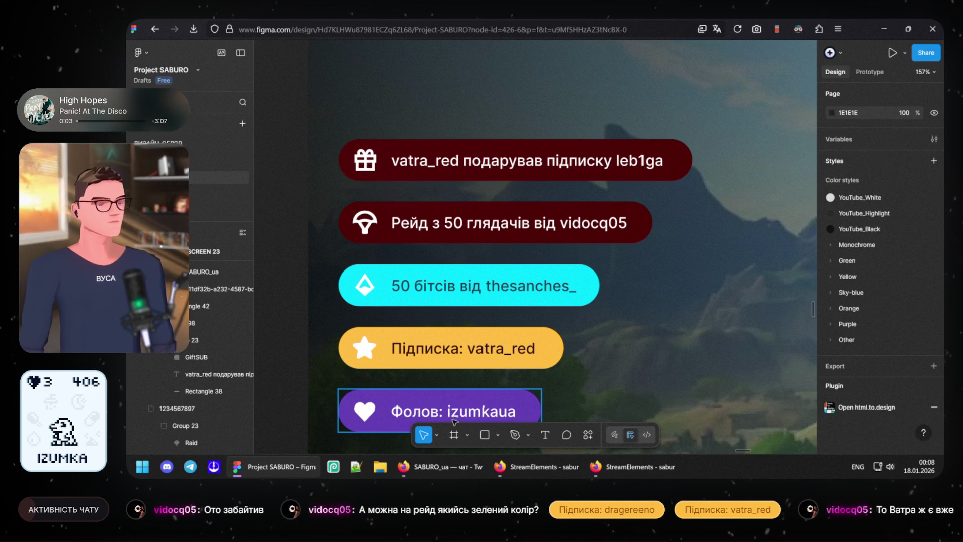
mouse_move(274, 466)
left_click(449, 468)
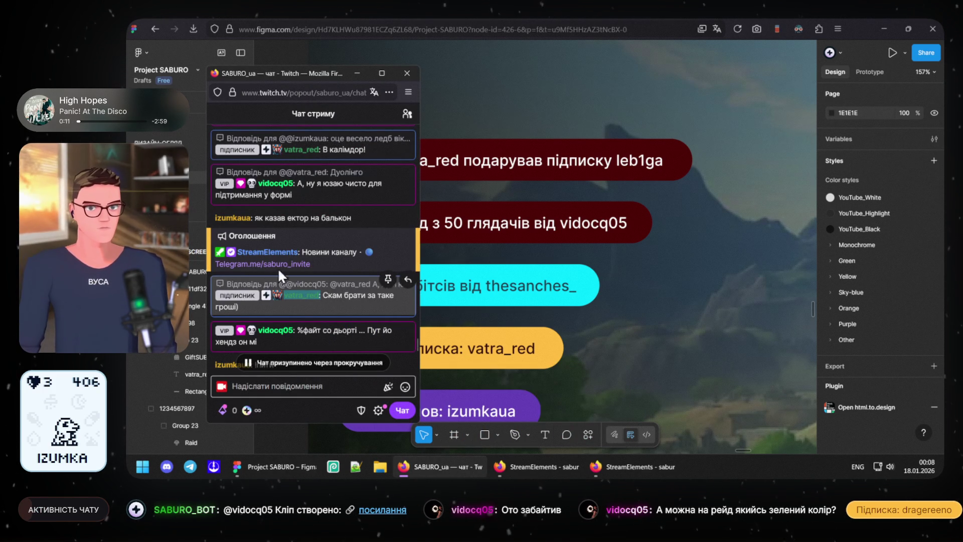
mouse_move(301, 295)
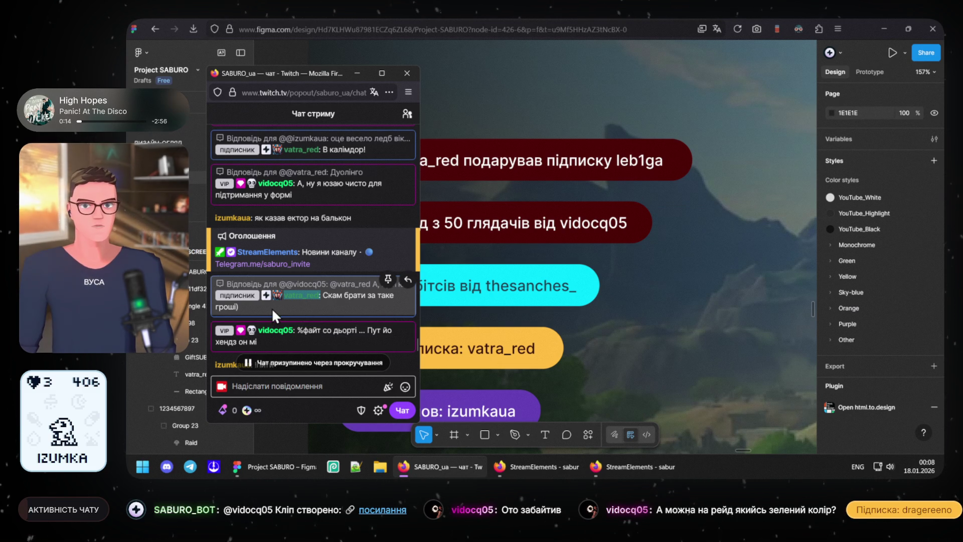
scroll(272, 308, "down", 2)
scroll(272, 308, "down", 2)
scroll(273, 308, "down", 2)
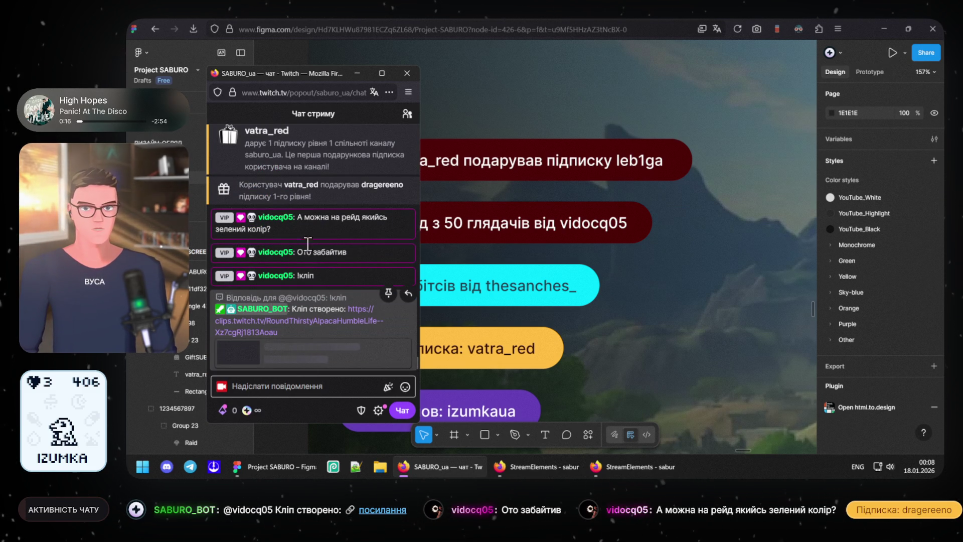
scroll(349, 314, "up", 3)
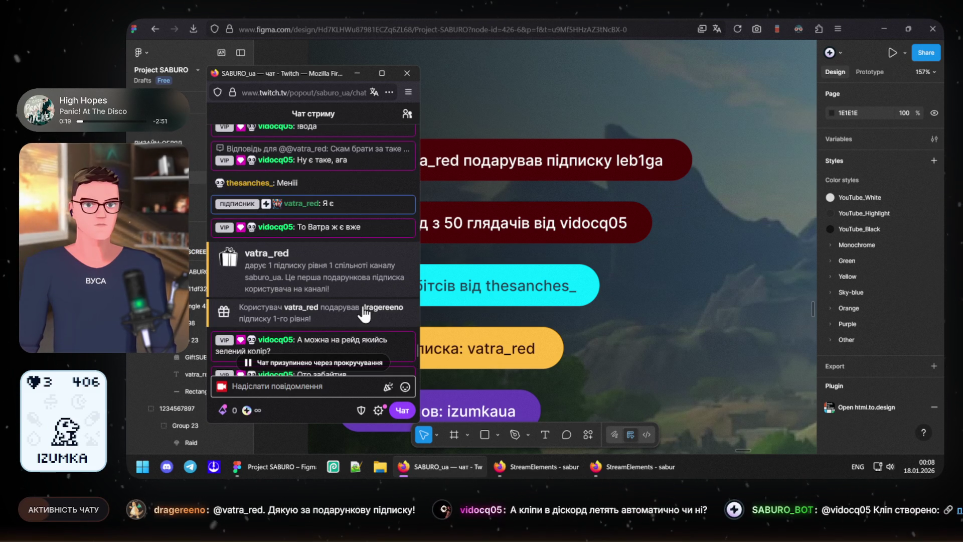
left_click_drag(362, 307, 402, 316)
key("ctrl+c")
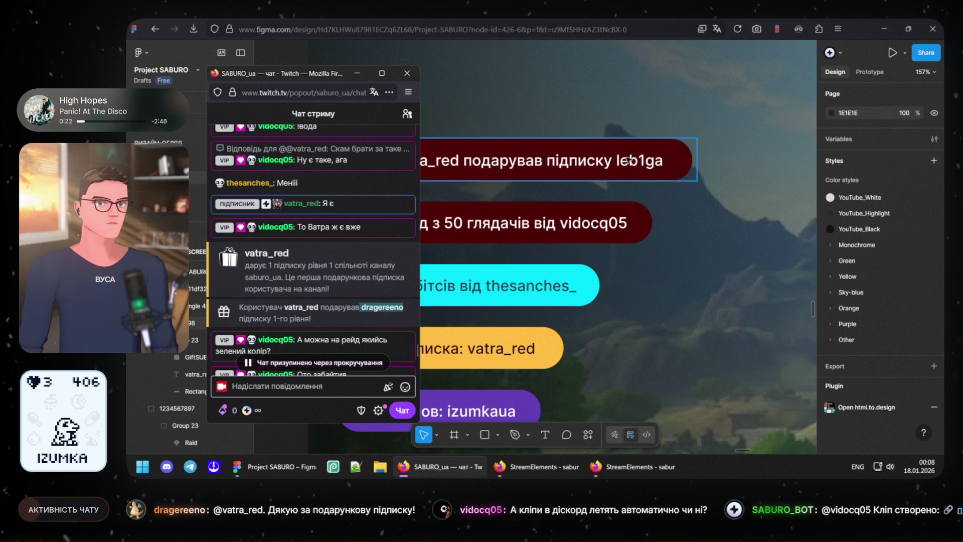
left_click(624, 161)
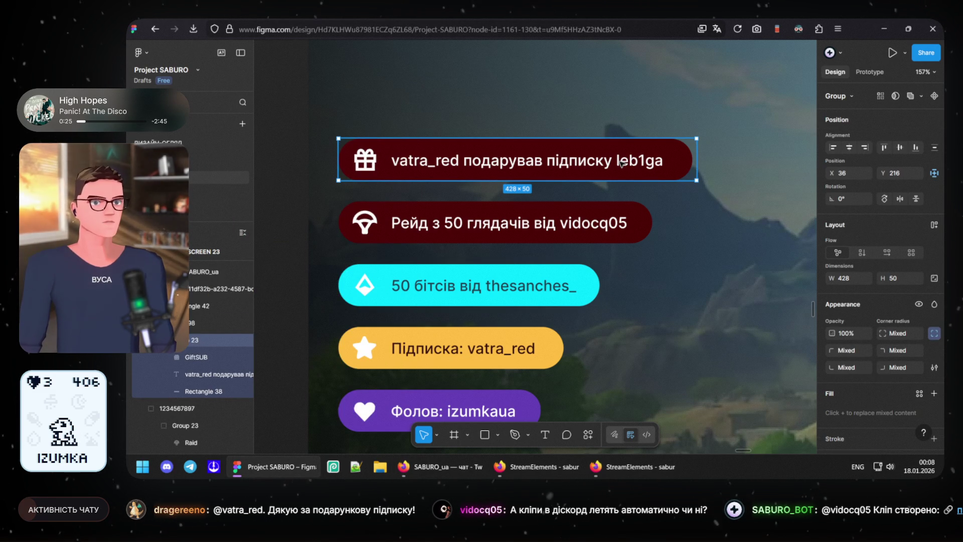
double_click(620, 163)
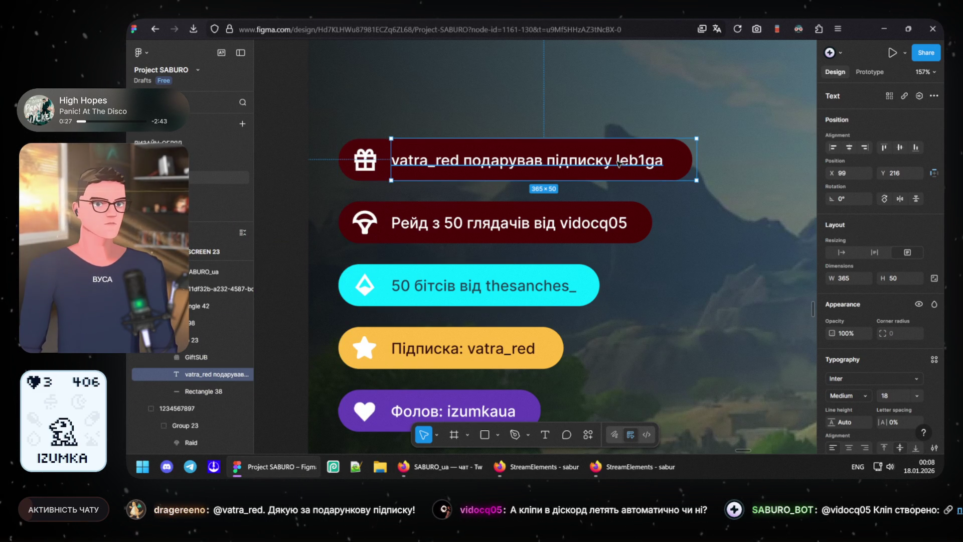
double_click(618, 162)
key("shift+End")
key("ctrl+v")
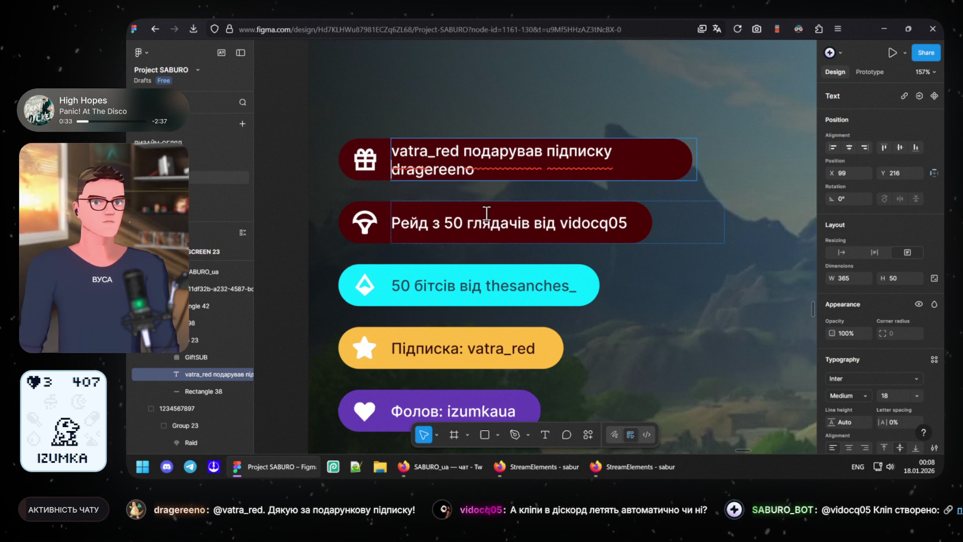
key("Escape")
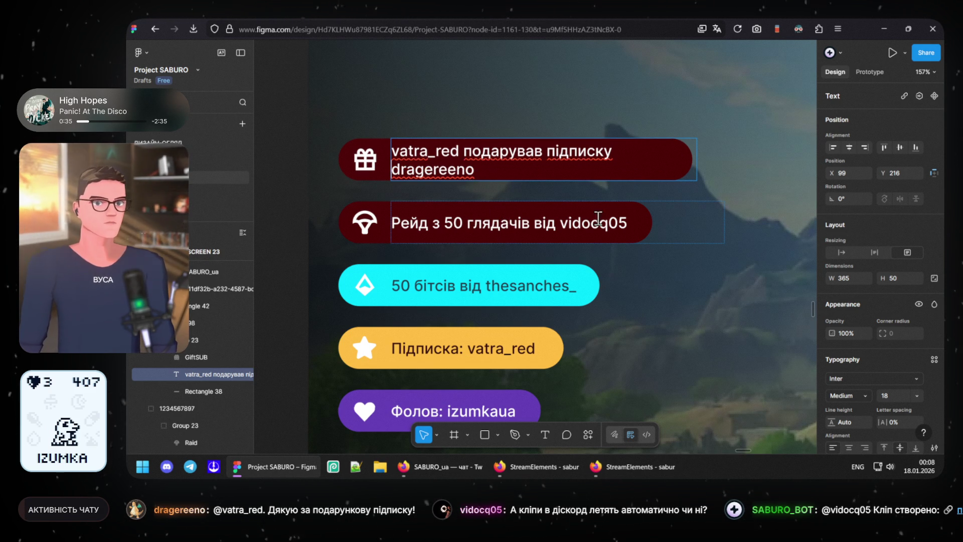
Step: Widen the text box to 452 and stretch Rectangle 38 to 461 so the line fits
left_click_drag(697, 160, 768, 158)
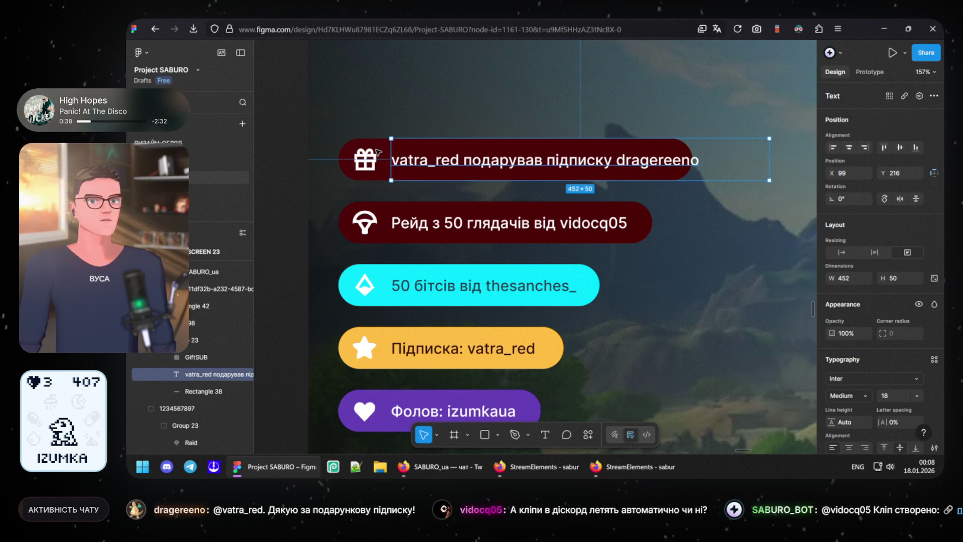
left_click(681, 156)
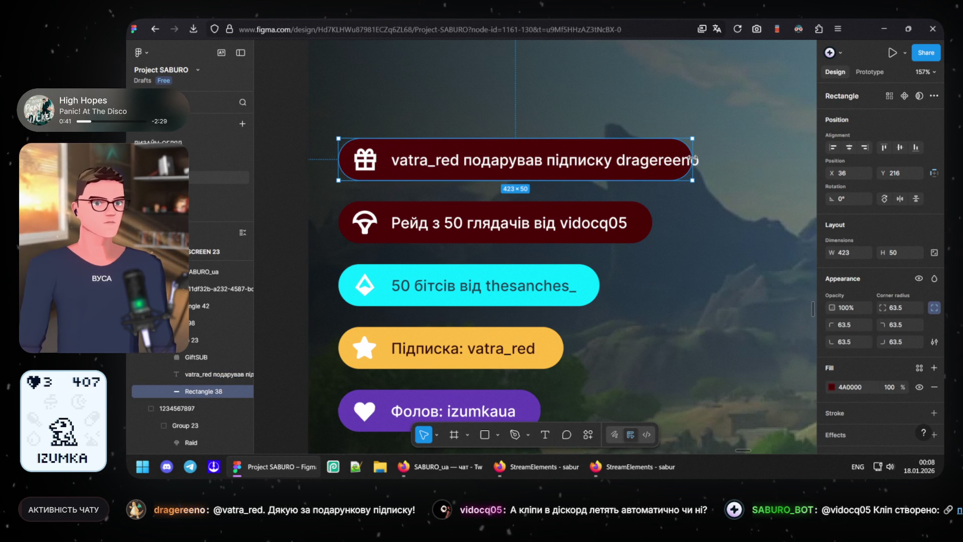
left_click_drag(732, 154, 728, 154)
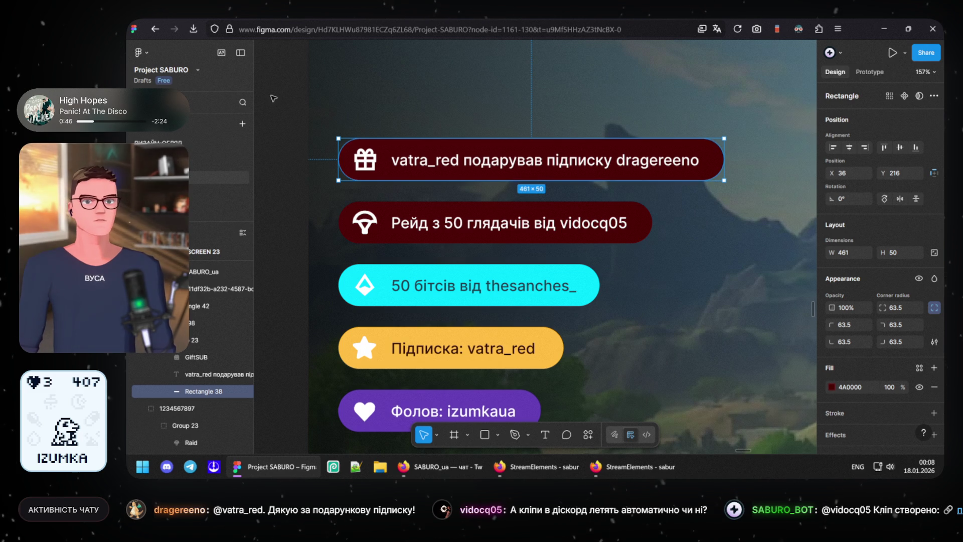
left_click(532, 85)
scroll(532, 85, "up", 3)
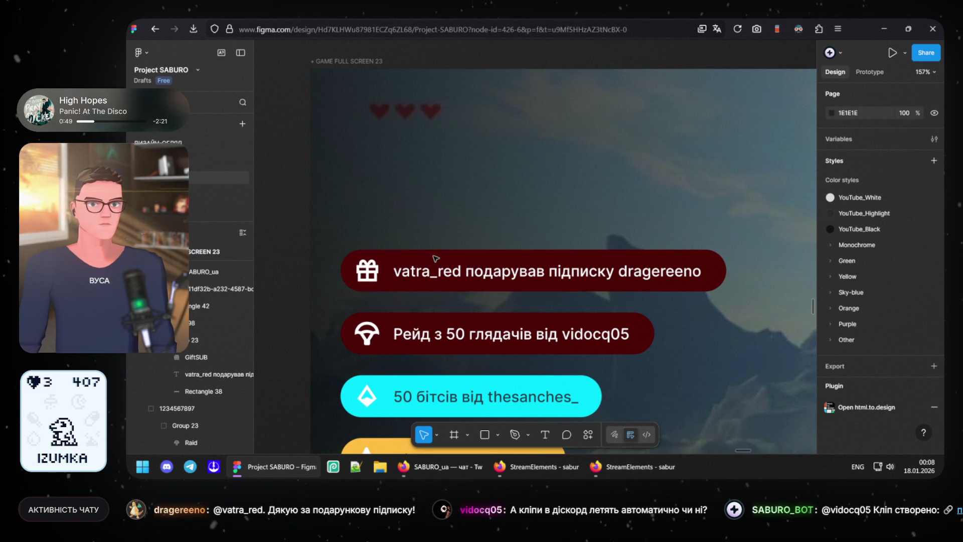
Step: Trim the gift-sub text box to 392 by 50 so it hugs its single line
left_click(768, 275)
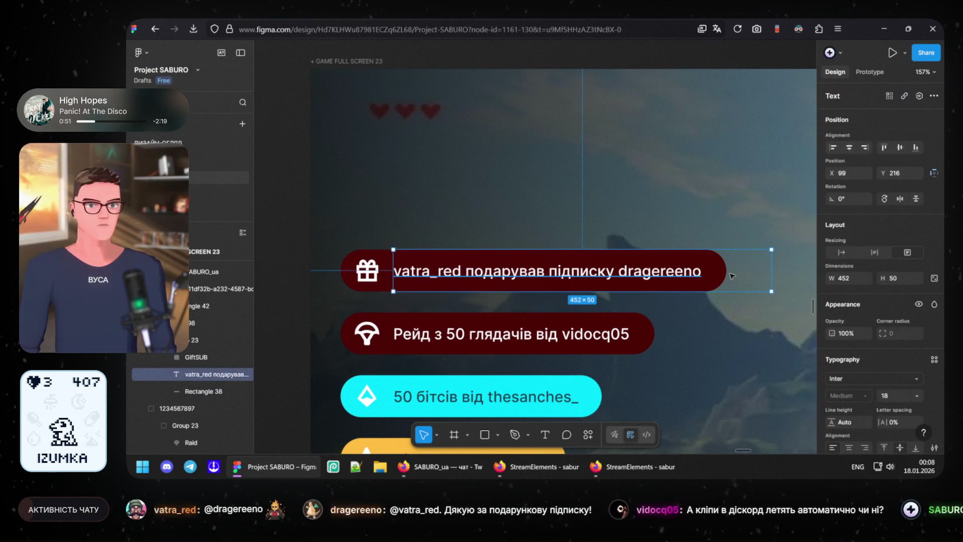
left_click_drag(726, 272, 722, 270)
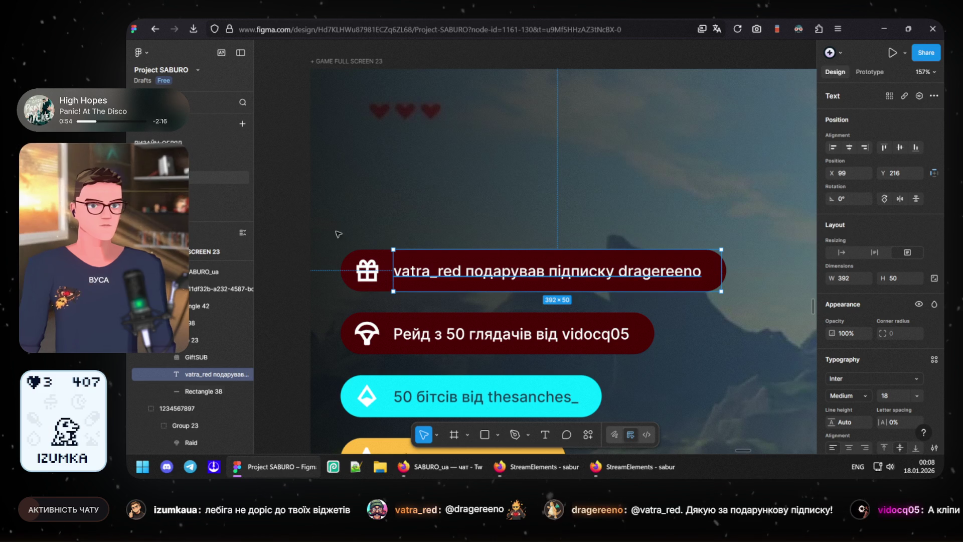
left_click(267, 194)
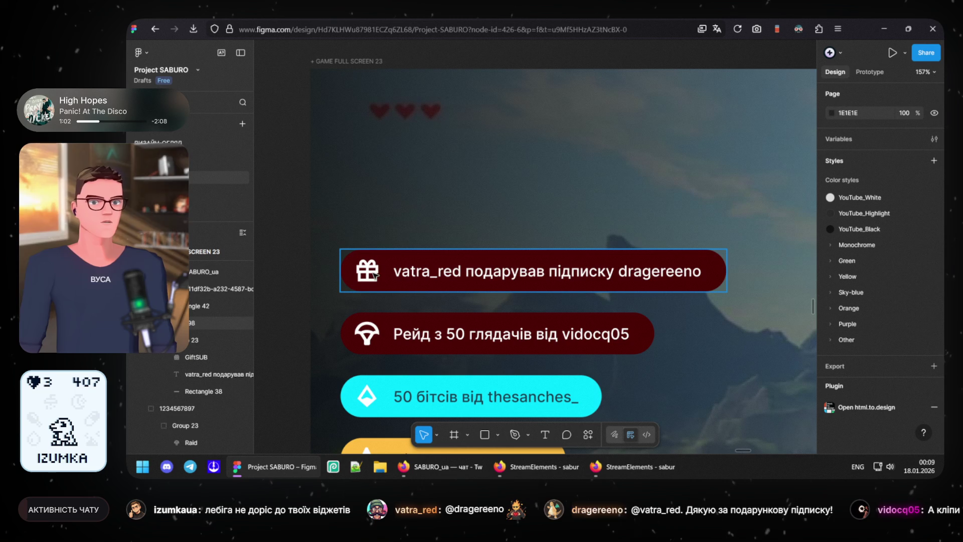
Step: Alt-drag a duplicate of the gift-sub banner directly above the original
mouse_move(368, 275)
left_mouse_down()
mouse_move(376, 196)
mouse_move(376, 212)
left_mouse_up()
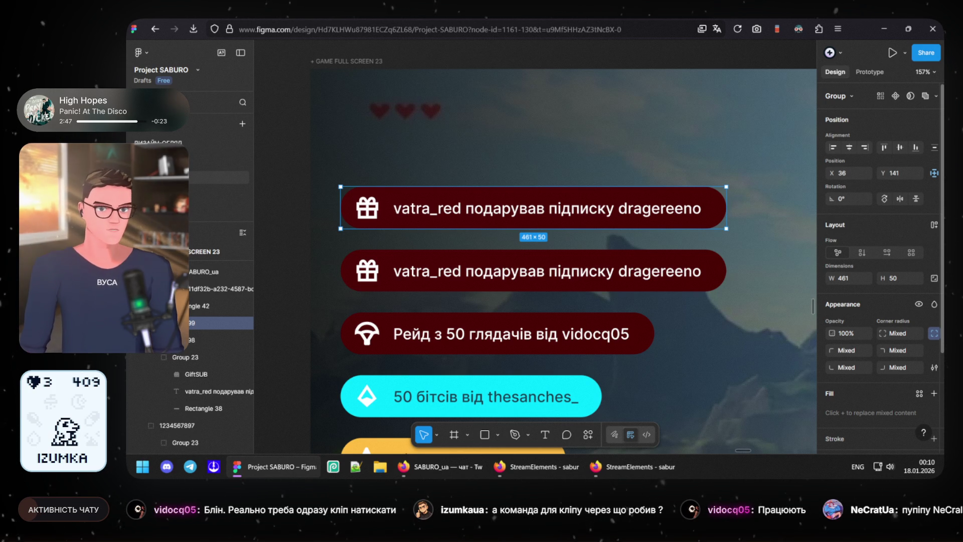
Step: Glance at Twitch chat, bring the StreamElements Firefox window forward and start a new tab
left_click(457, 461)
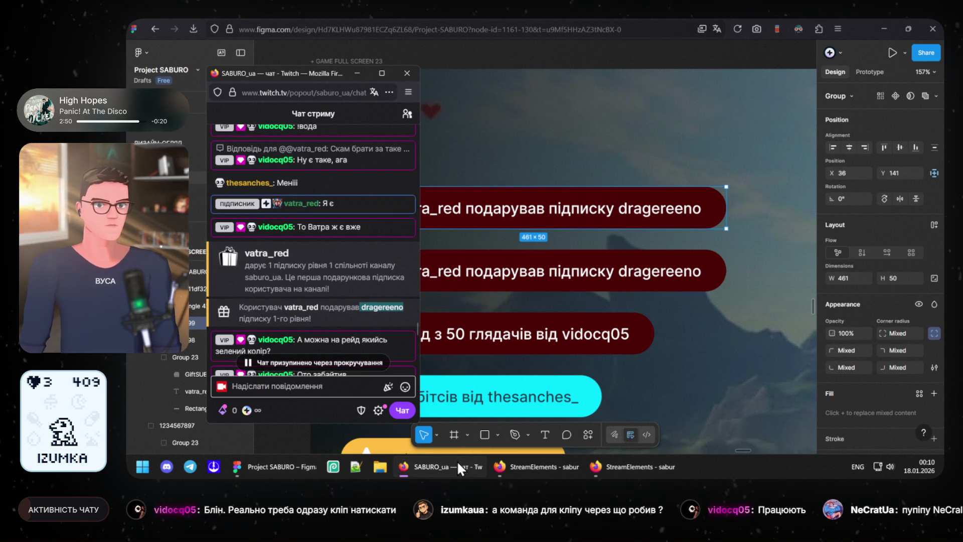
left_click(457, 461)
left_click(531, 467)
left_click(621, 463)
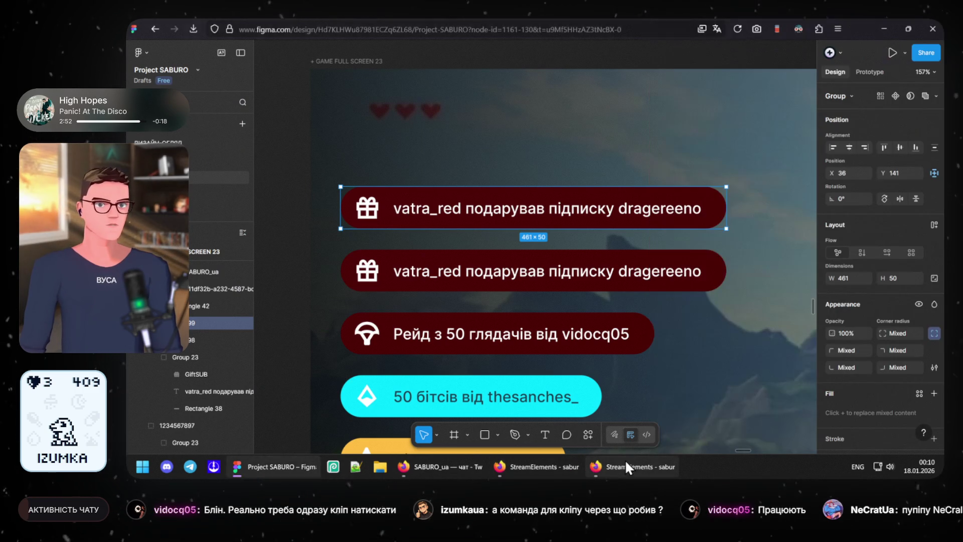
left_click(305, 34)
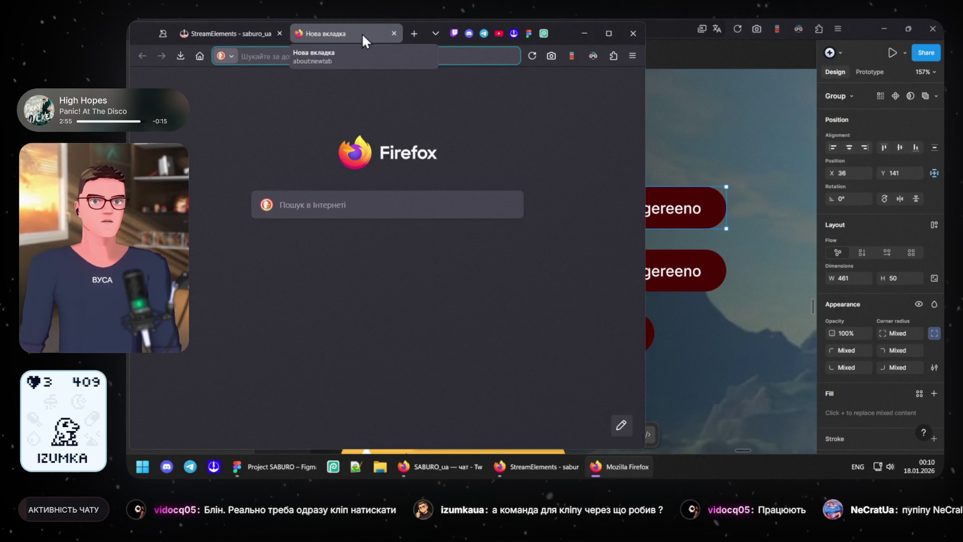
Step: Pull the new tab into its own window and maximize it
left_click_drag(466, 122, 464, 117)
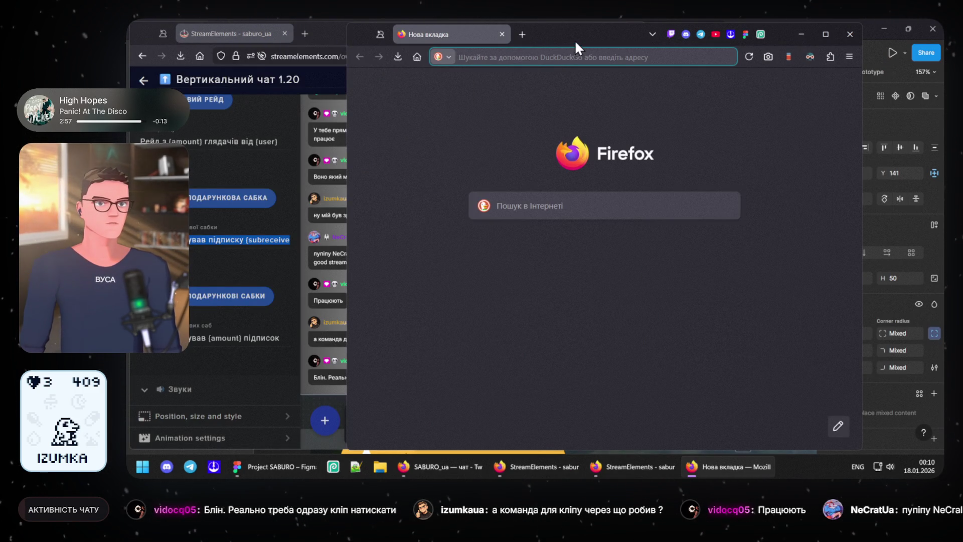
left_click_drag(574, 40, 535, 45)
left_click(792, 38)
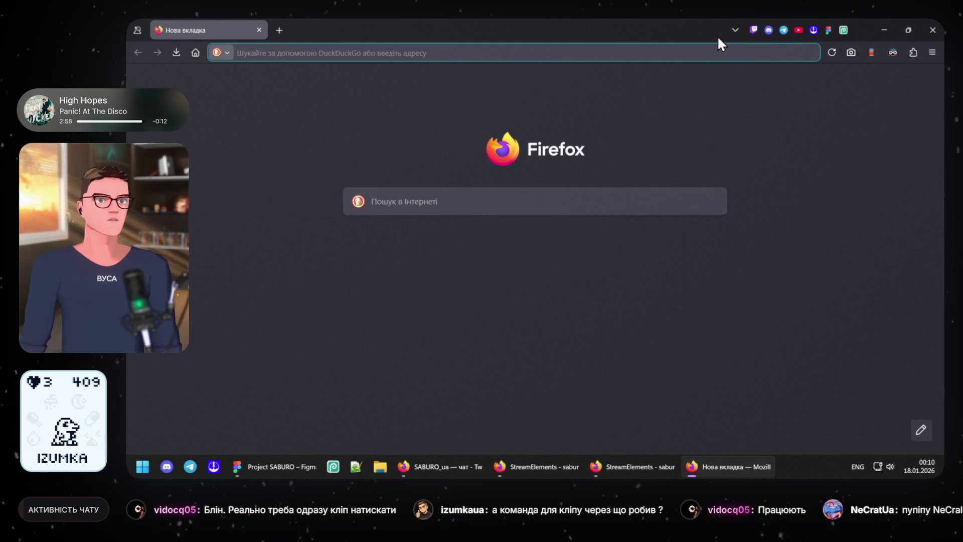
Step: Load the StreamElements dashboard and head to its chatbot commands page
left_click(810, 31)
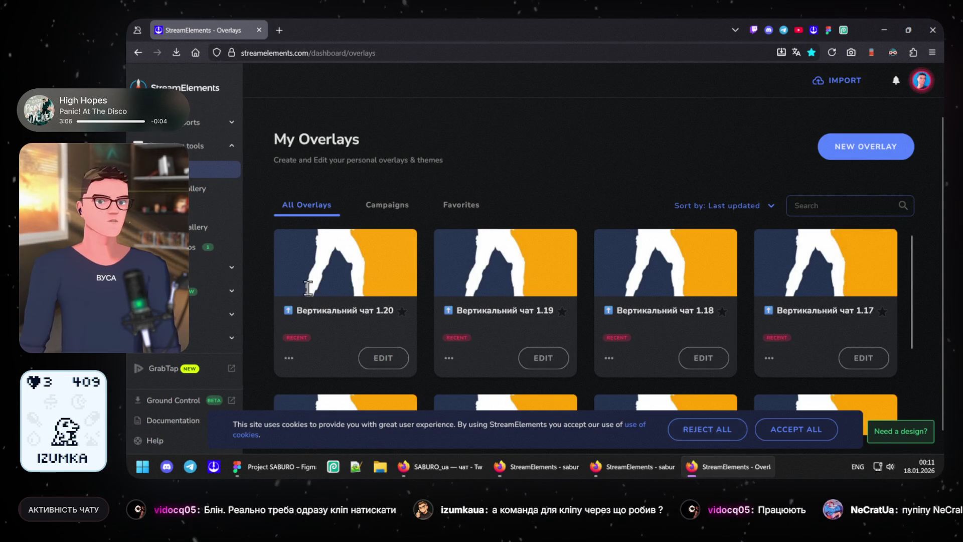
left_click(198, 291)
Step: Show custom commands, expand !кліп, and copy 'thefyrewire' from its clip-creation response
left_click(197, 314)
left_click(474, 202)
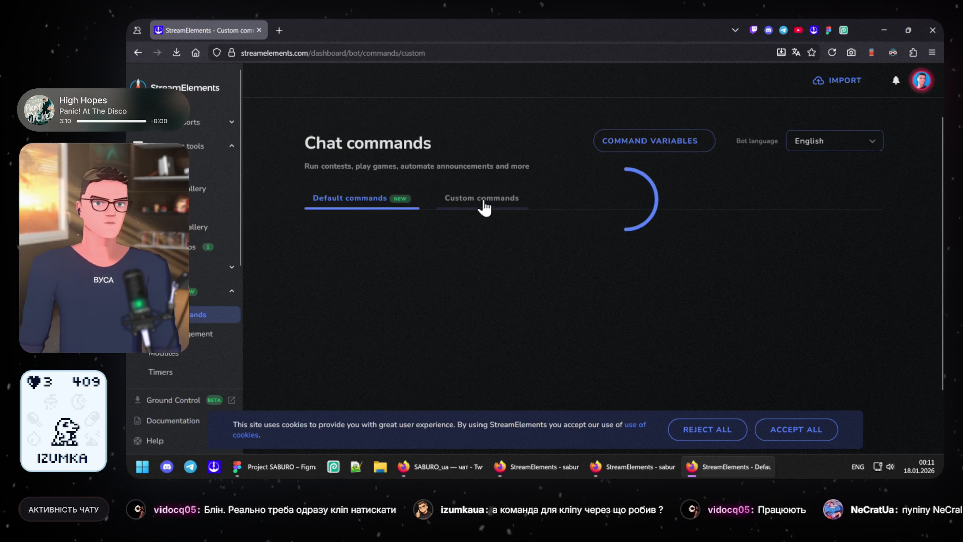
left_click(720, 431)
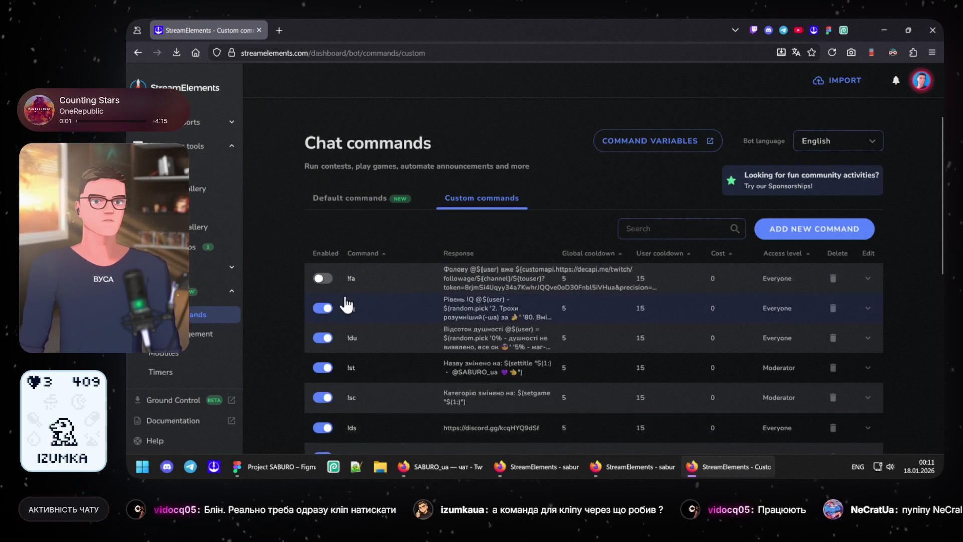
scroll(339, 301, "down", 10)
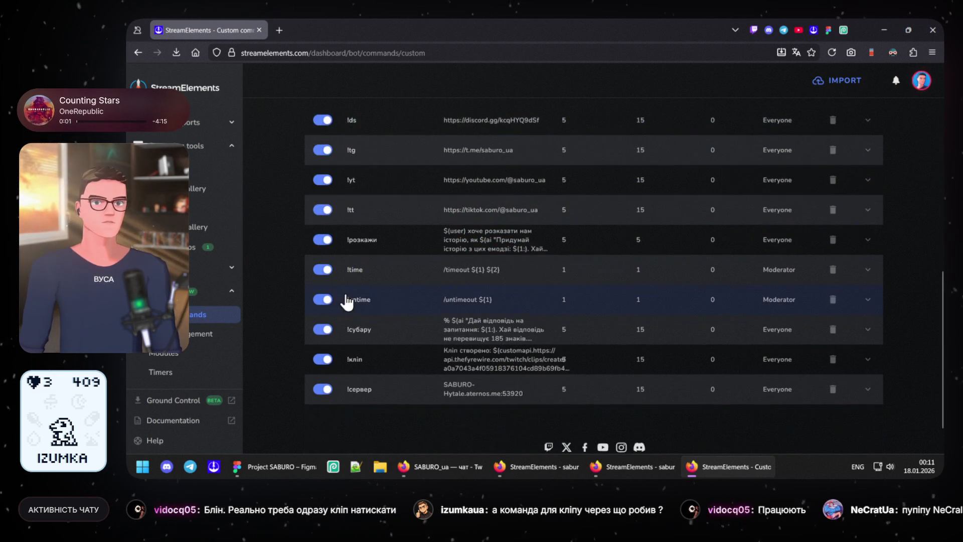
left_click(406, 369)
scroll(418, 357, "down", 5)
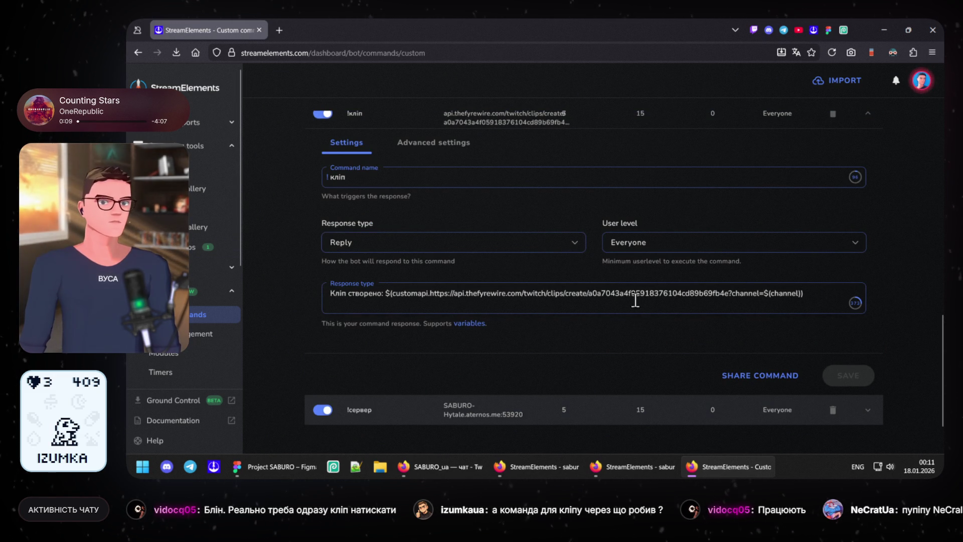
scroll(388, 317, "up", 3)
scroll(389, 326, "down", 3)
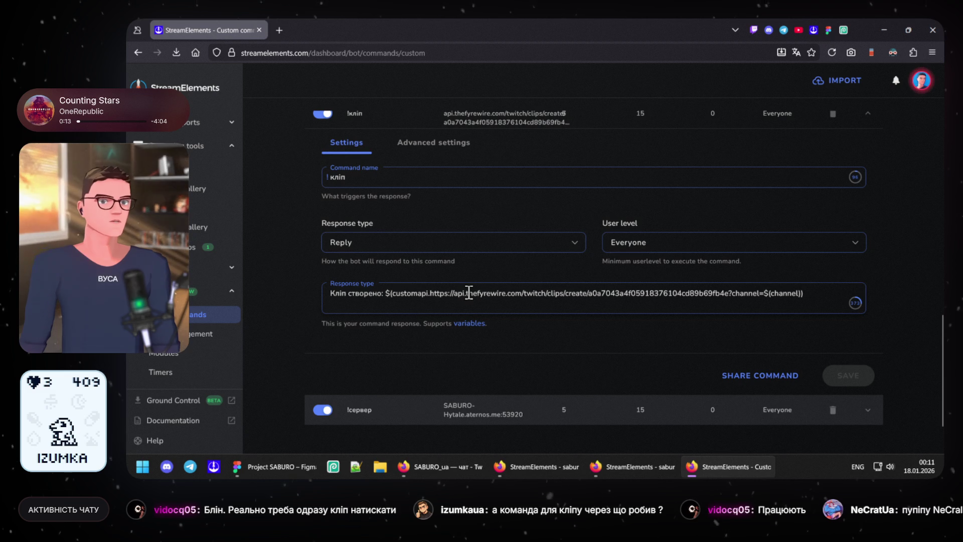
left_click_drag(507, 293, 467, 292)
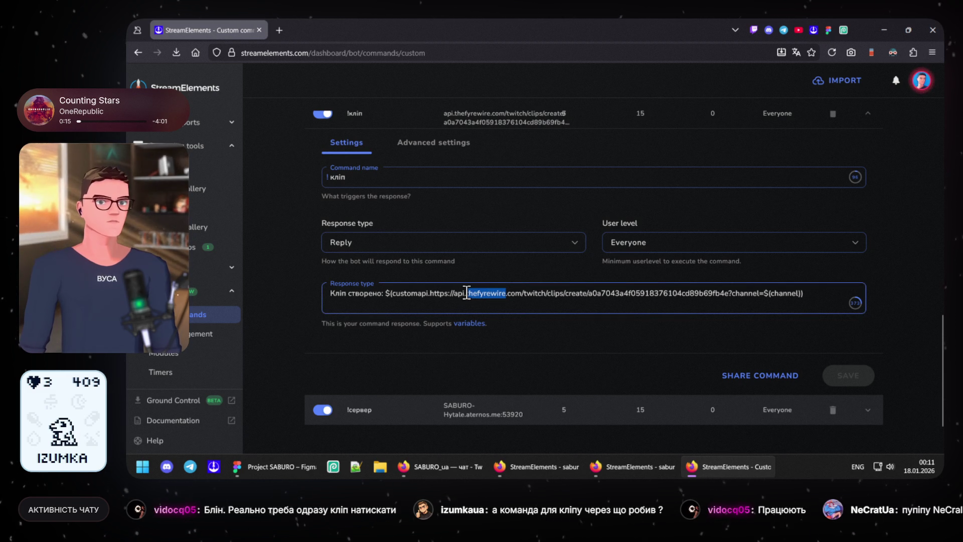
scroll(524, 324, "up", 5)
scroll(463, 258, "up", 2)
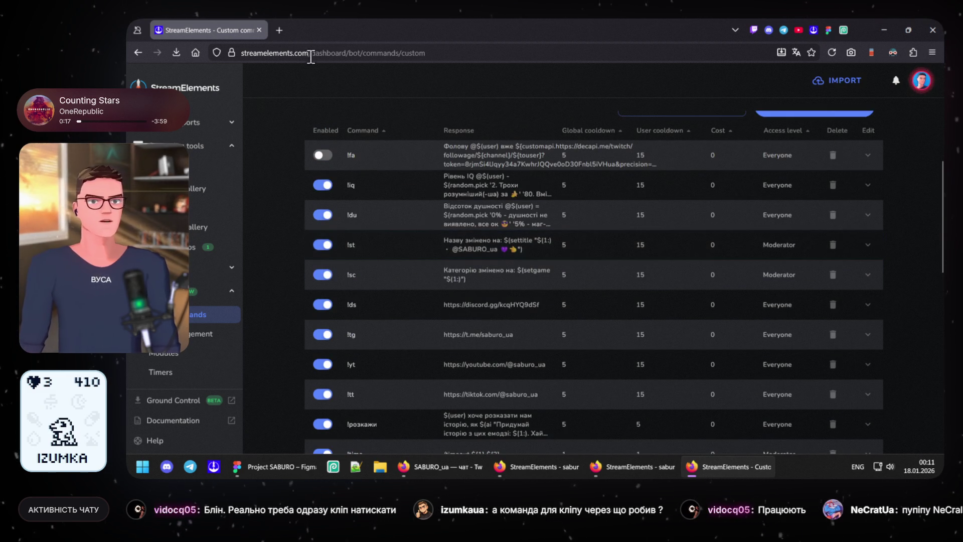
Step: Search DuckDuckGo for 'thefyrewire', then refine to 'thefyrewire twitch clips'
left_click(278, 30)
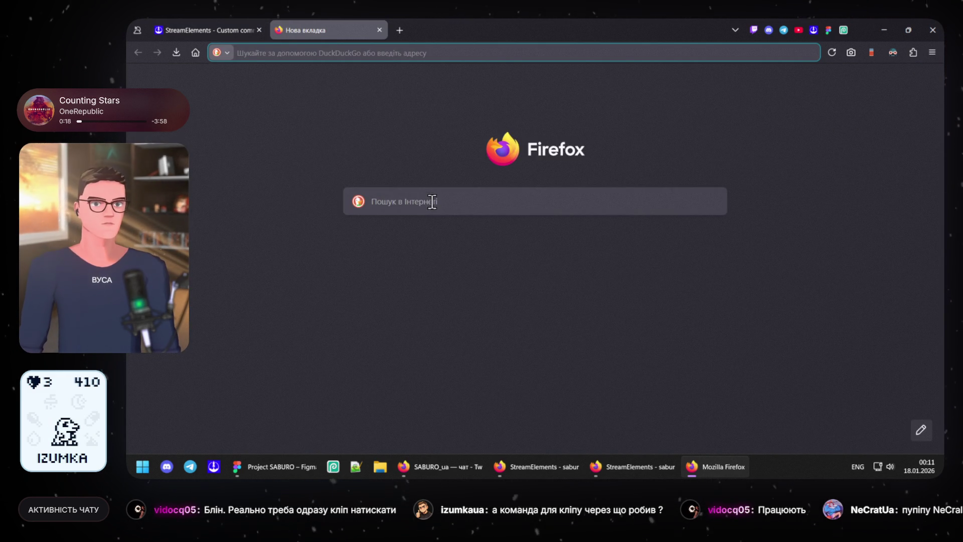
type("thefyrewire")
key("Return")
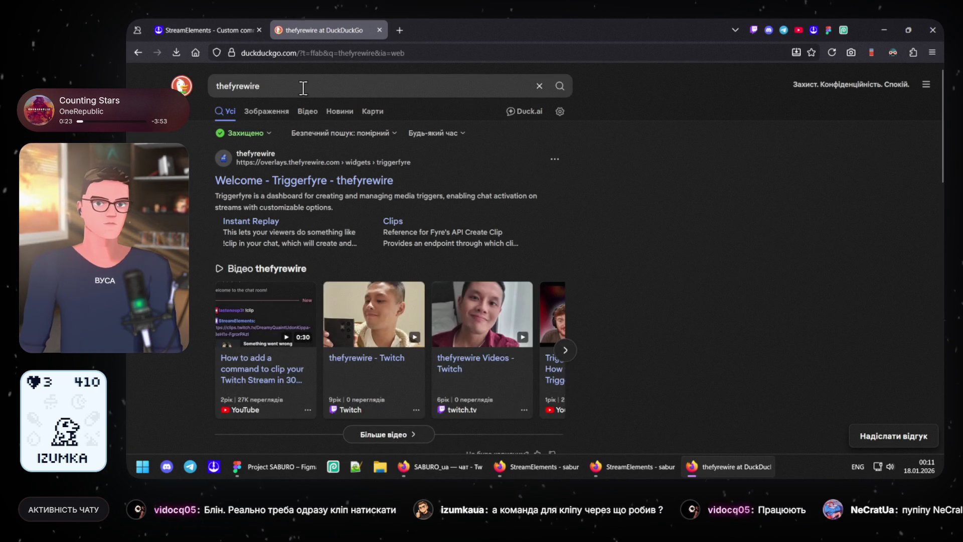
left_click(304, 89)
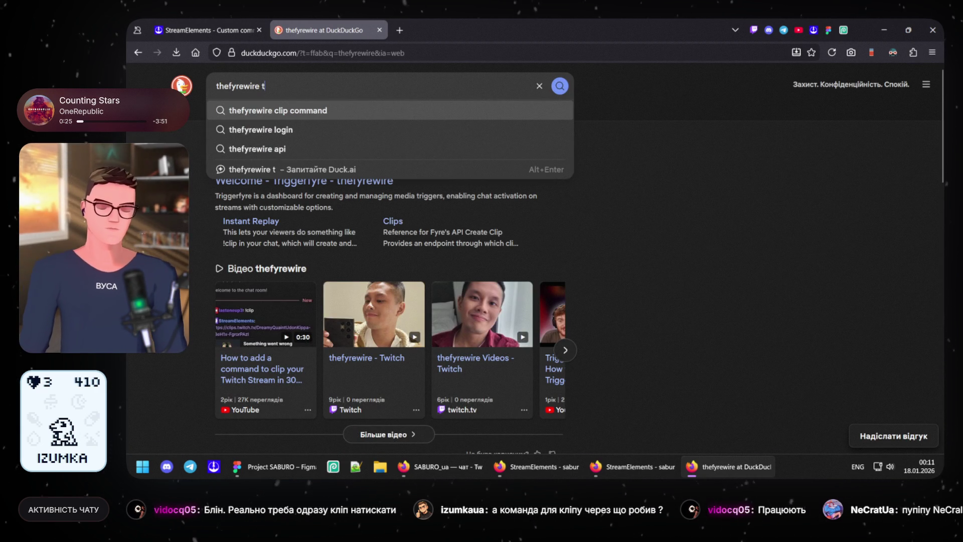
type("twitch ")
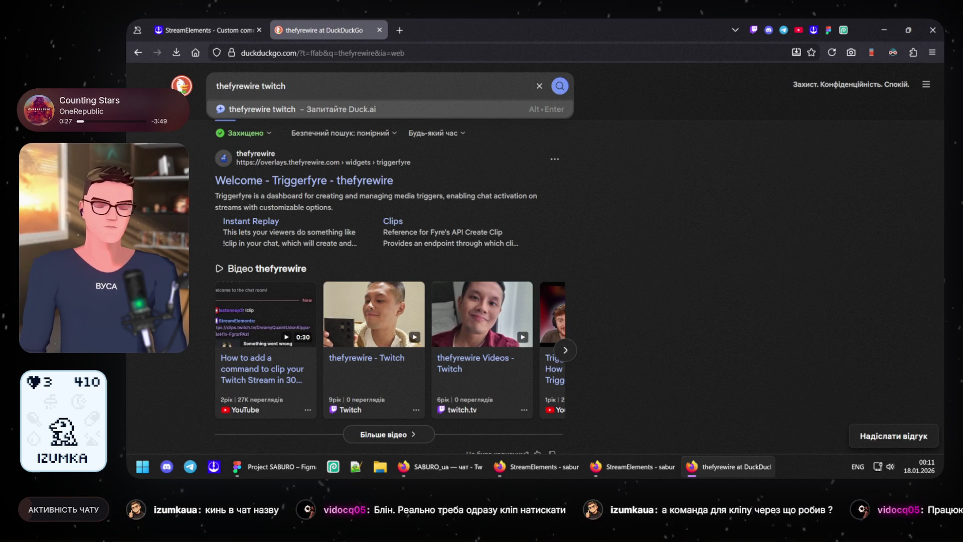
type("clips")
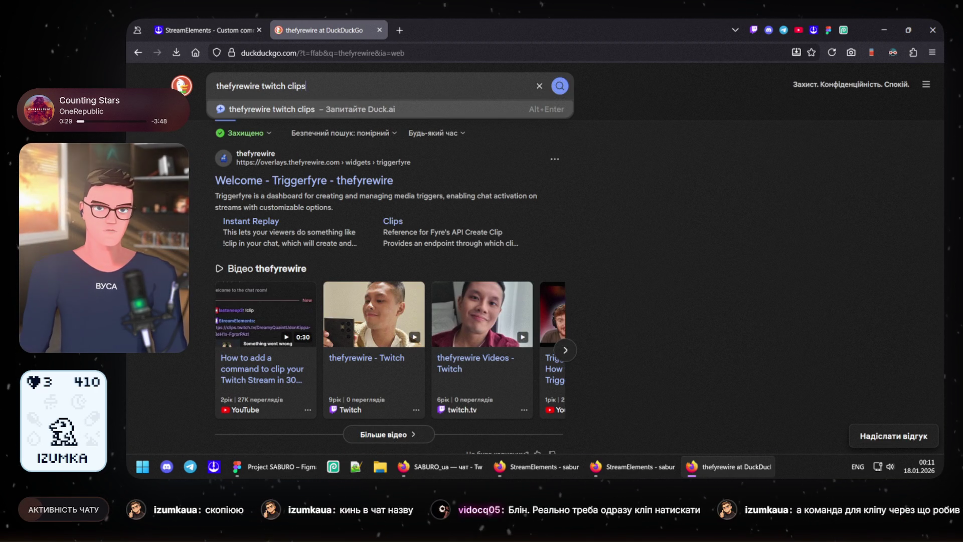
key("Return")
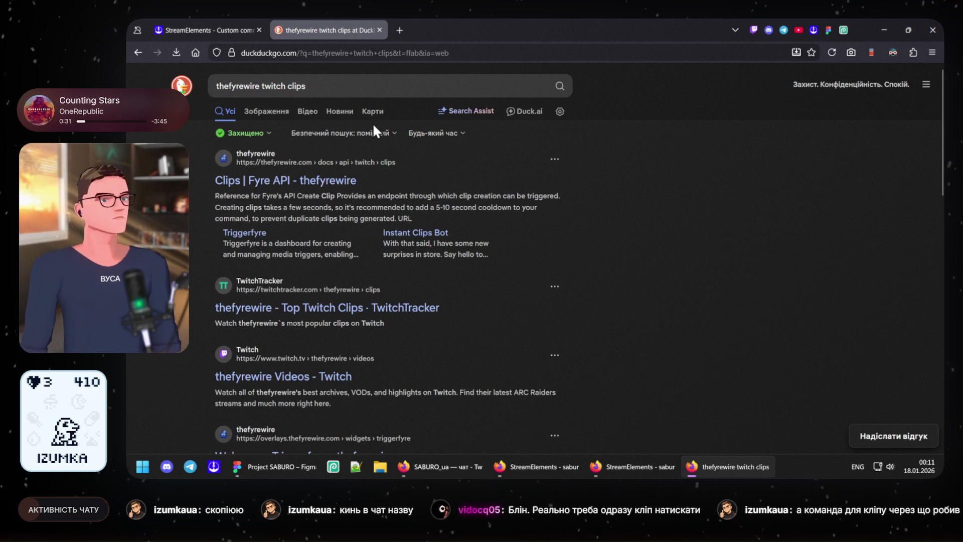
Step: Visit the 'Clips | Fyre API' result, copy its URL, and close that tab
left_click(285, 187)
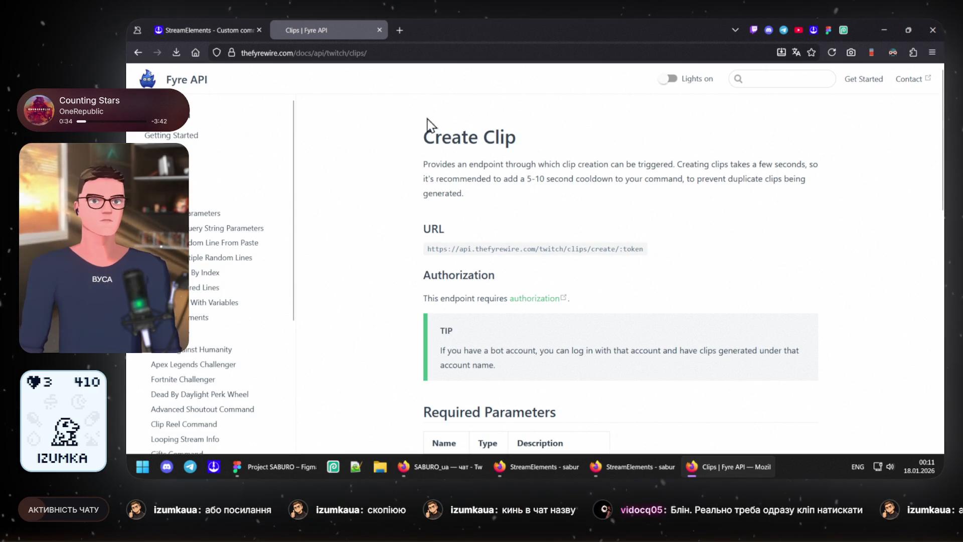
left_click(419, 53)
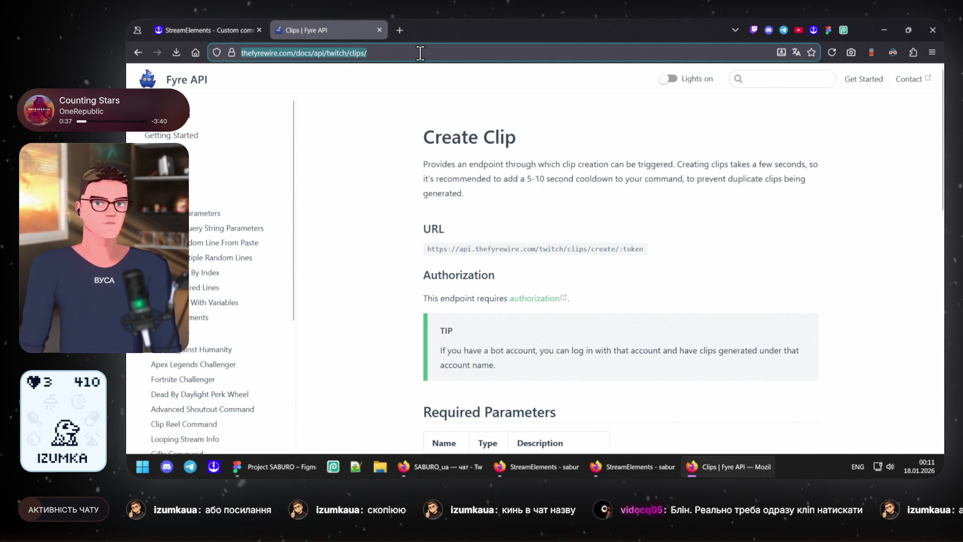
left_click(379, 29)
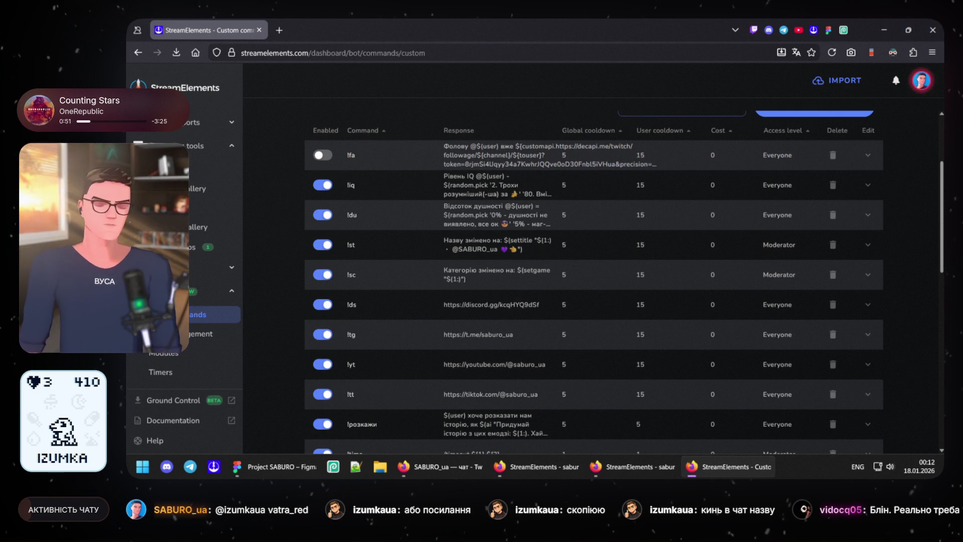
mouse_move(438, 467)
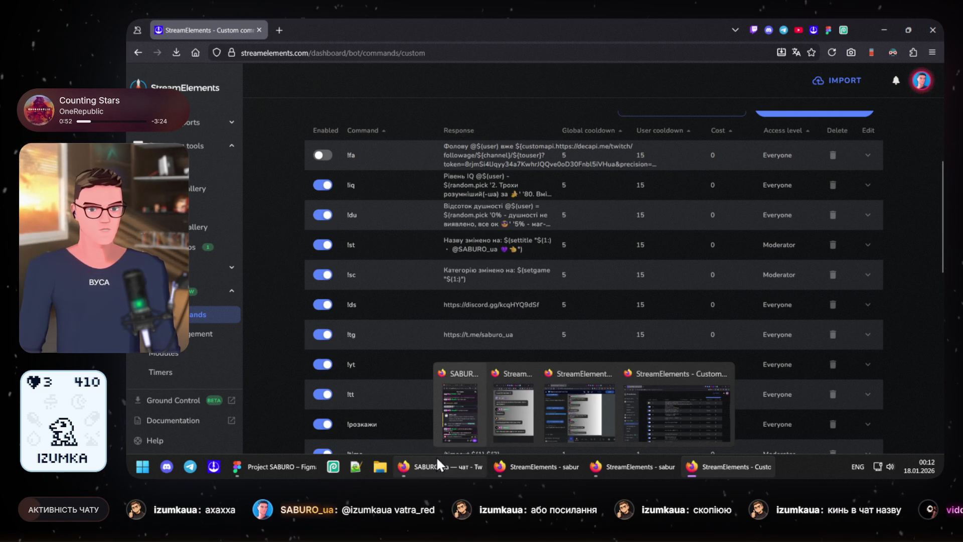
Step: Reply to the viewer in Twitch chat with the Fyre API clips docs link, then minimize chat
left_click(437, 461)
scroll(326, 351, "down", 5)
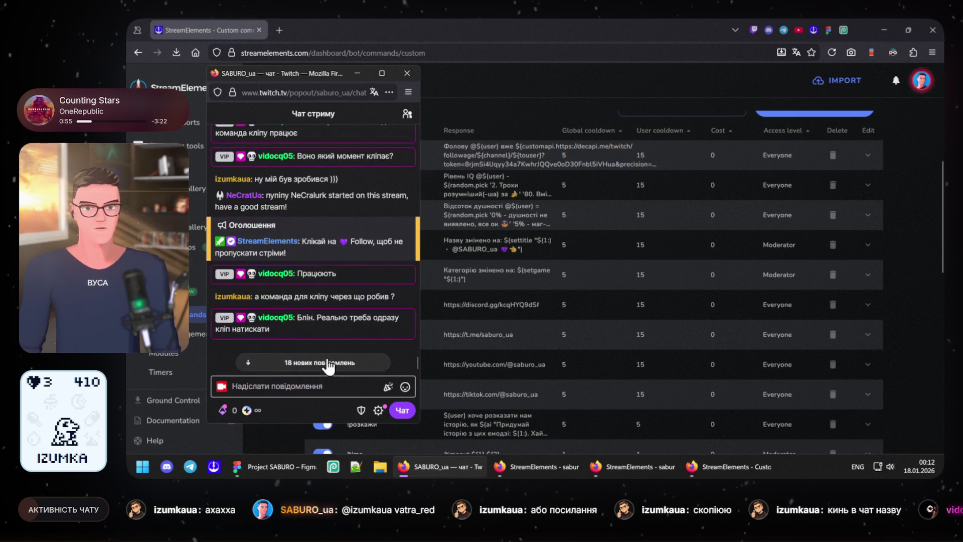
scroll(326, 352, "down", 3)
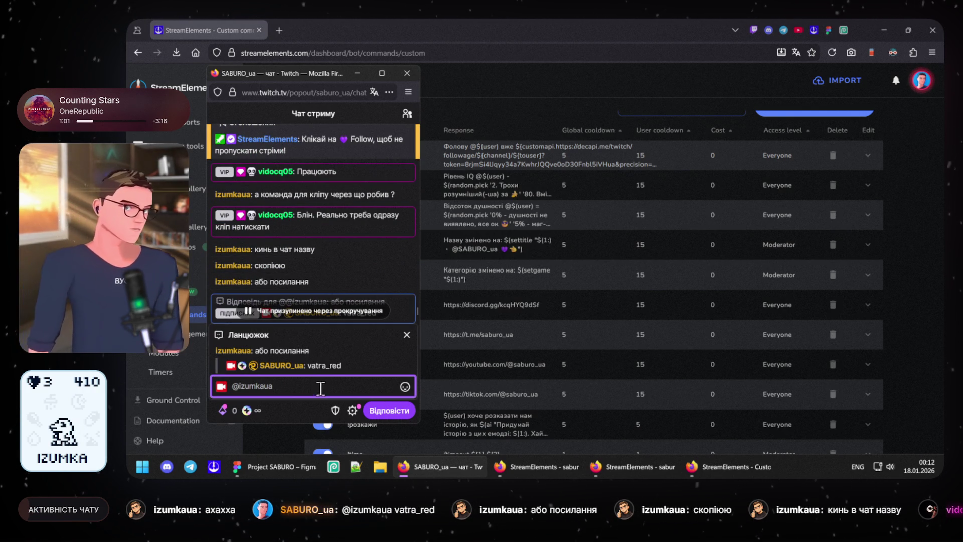
type("https://thefyrewire.com/docs/api/twitch/clips/")
left_click(389, 411)
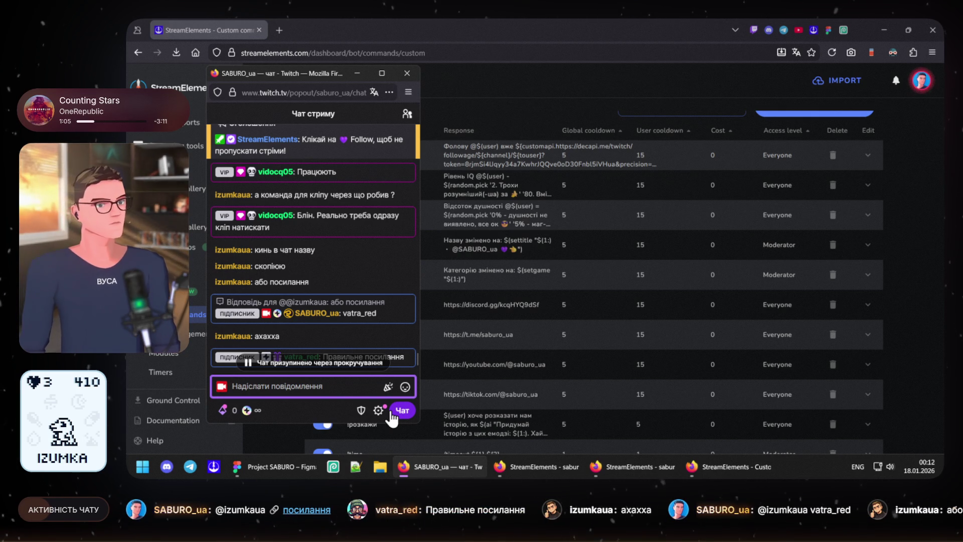
scroll(331, 332, "down", 3)
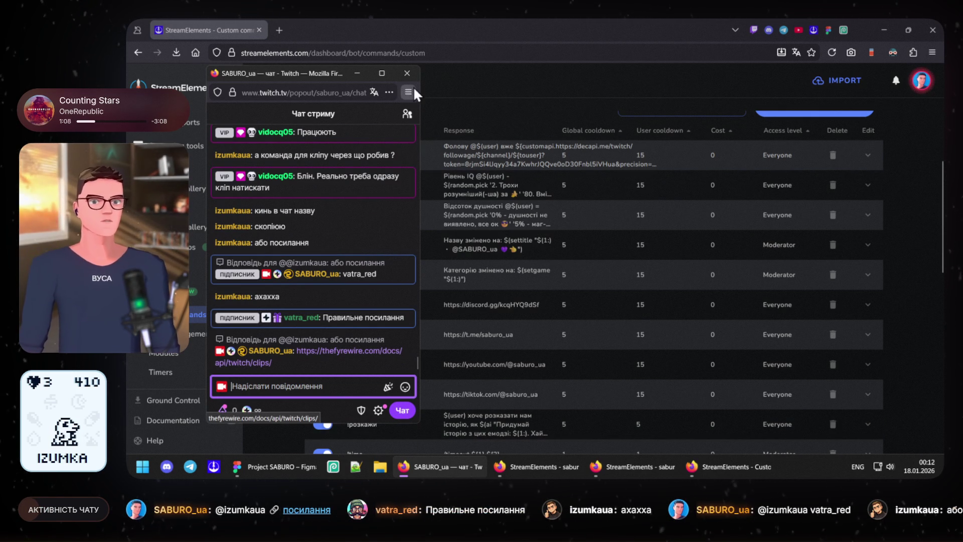
left_click(361, 72)
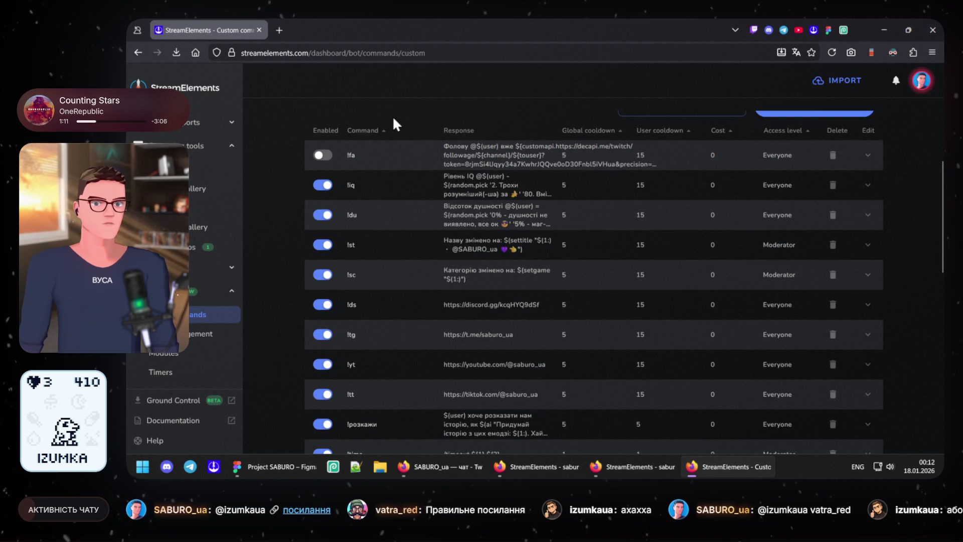
scroll(405, 257, "down", 3)
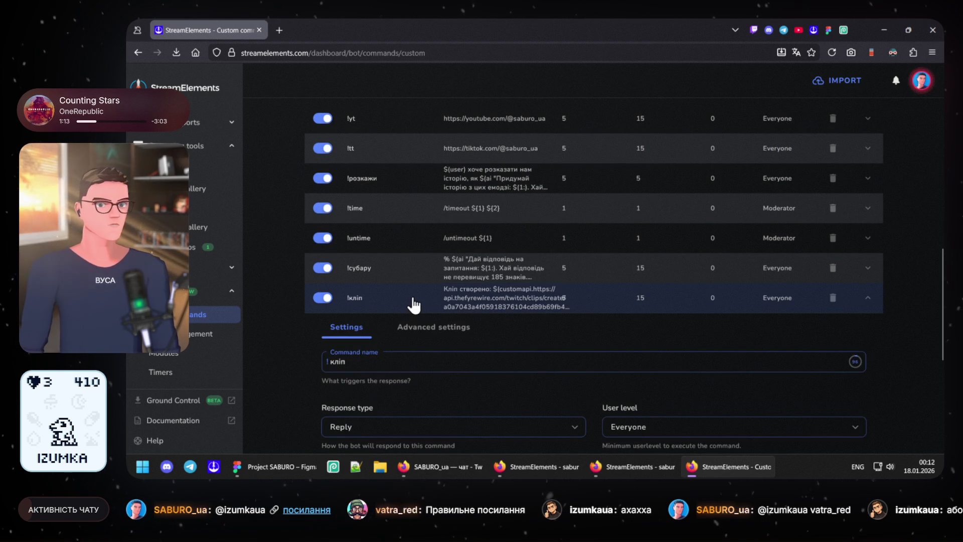
scroll(413, 304, "down", 3)
scroll(412, 305, "up", 3)
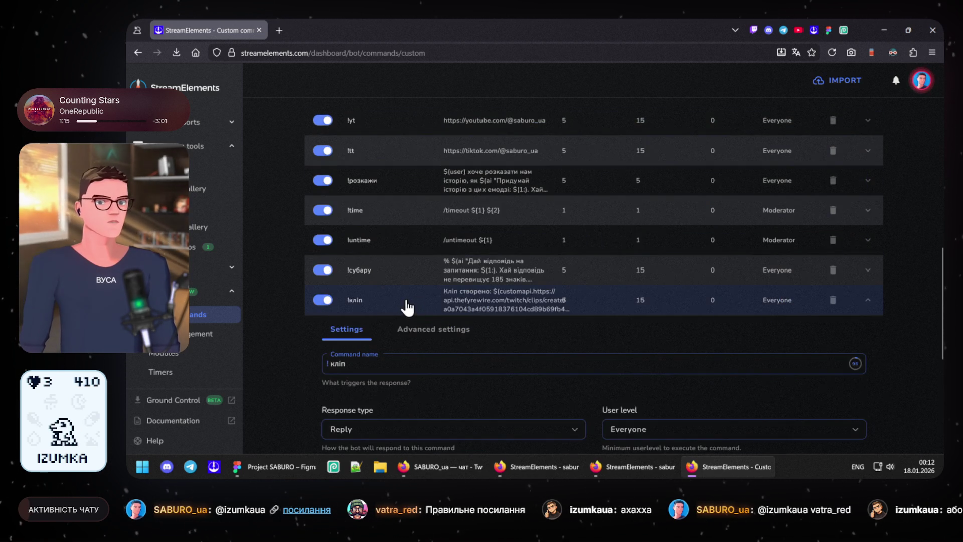
Step: Collapse !кліп, close the commands window, and bring the overlay editor back up
left_click(412, 304)
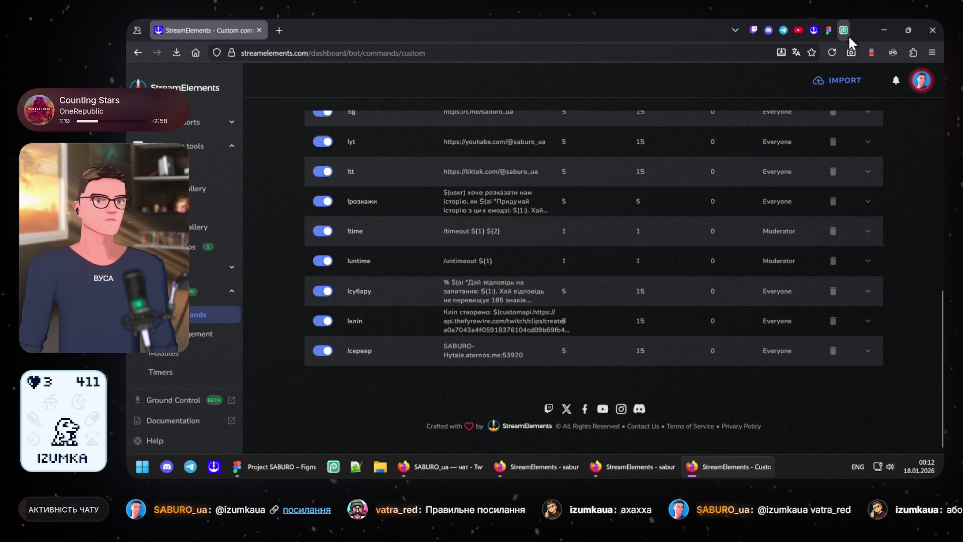
left_click(932, 30)
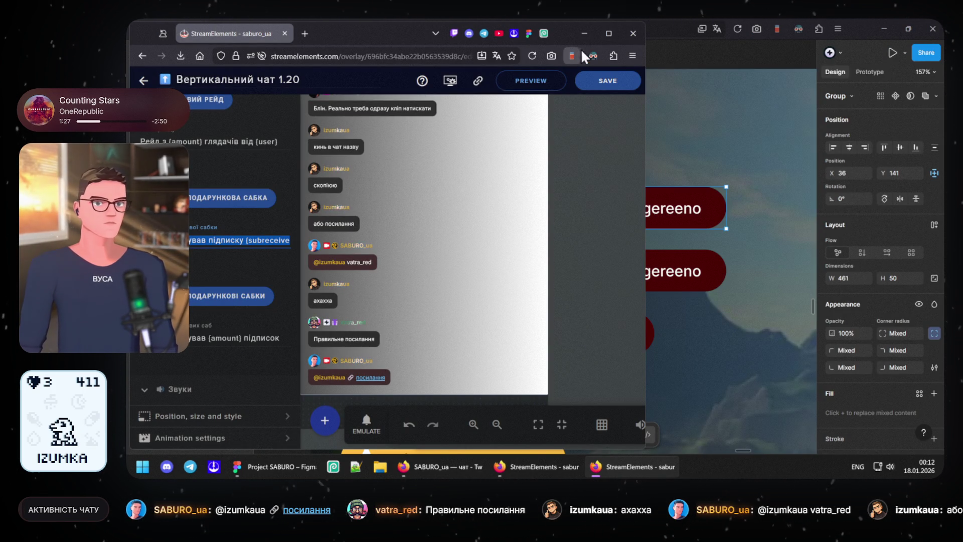
left_click(585, 33)
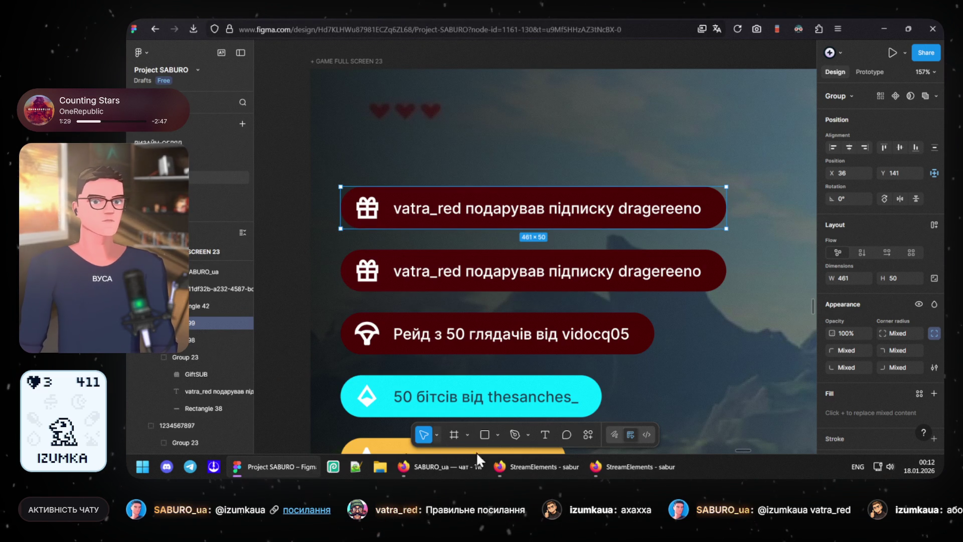
left_click(594, 465)
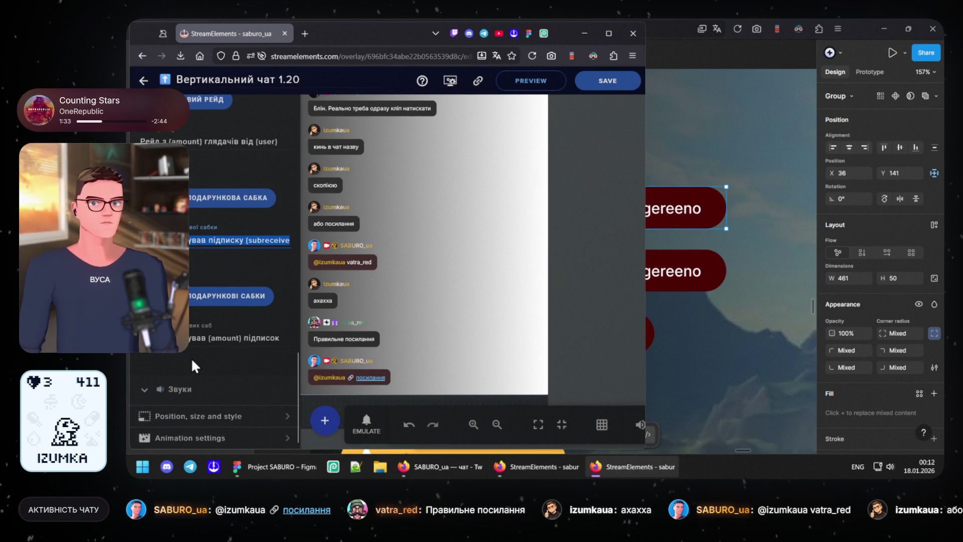
Step: Grab the gift-subs message template text and switch to the Figma alert's text layer
left_click(222, 339)
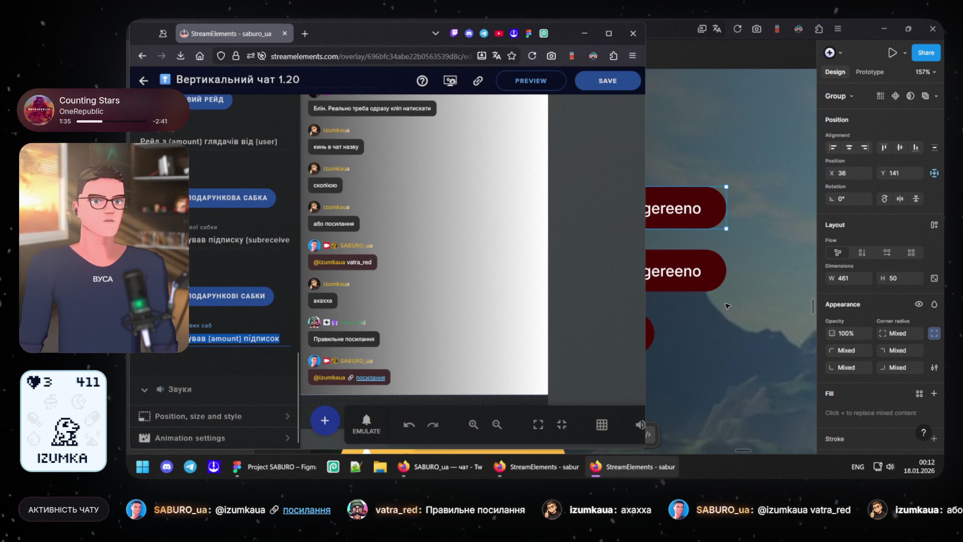
left_click(237, 467)
left_click(582, 214)
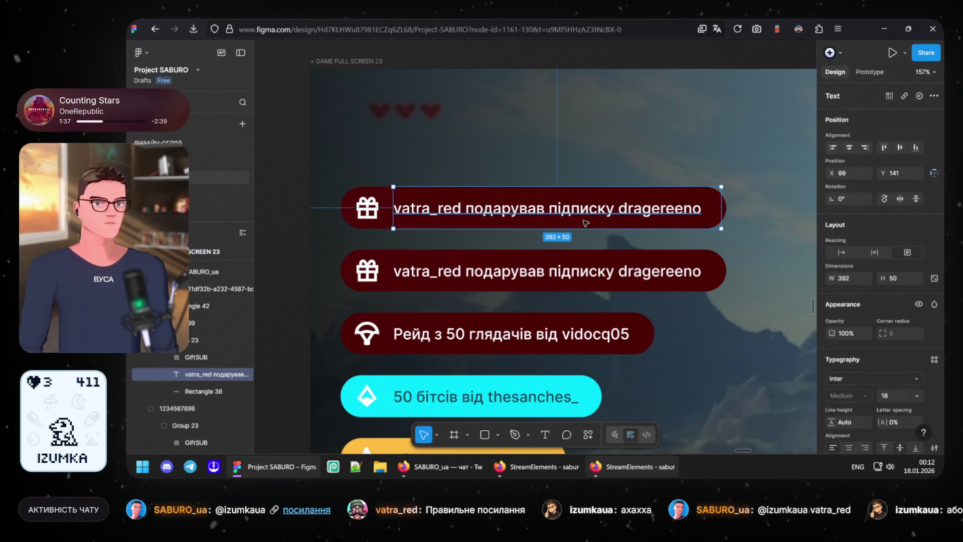
Step: Paste '{user} подарував {amount} підписок' into the top alert, select {user}, and raise Twitch chat
double_click(582, 213)
type("{user} подарував {amount} підписок")
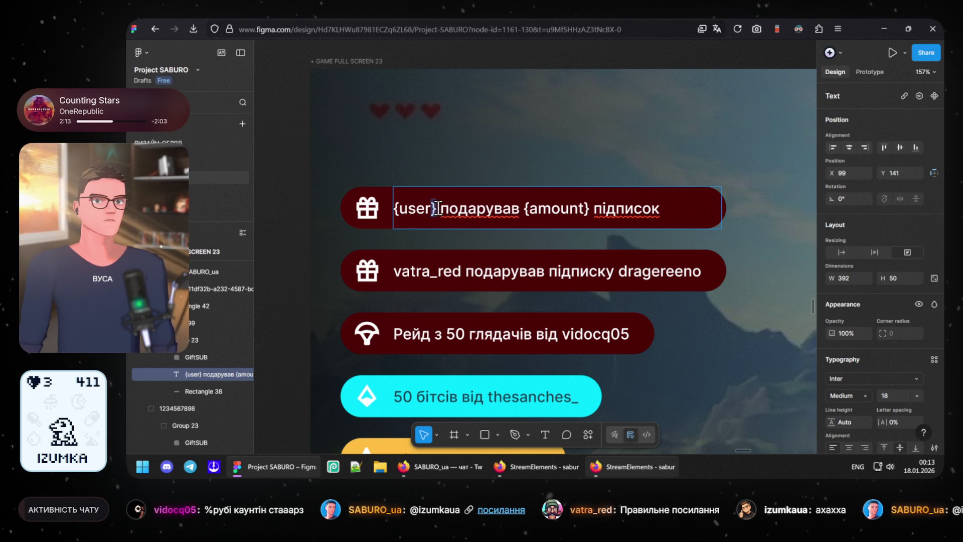
left_click_drag(436, 209, 363, 207)
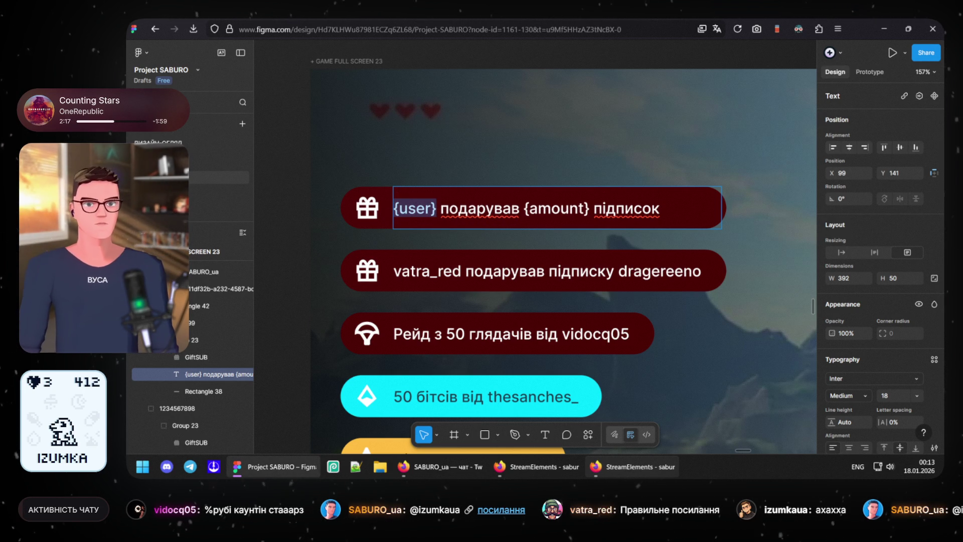
left_click(440, 466)
scroll(280, 260, "up", 4)
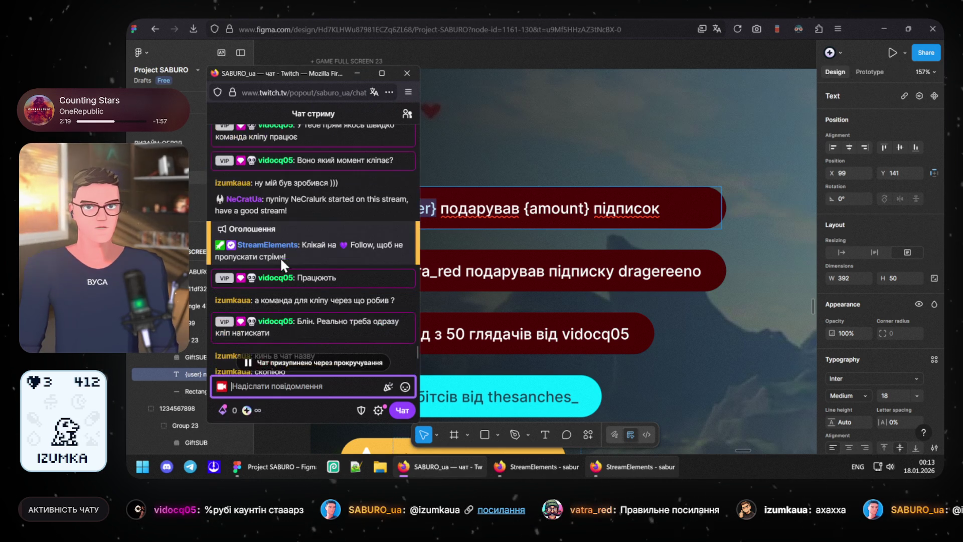
left_click(263, 198)
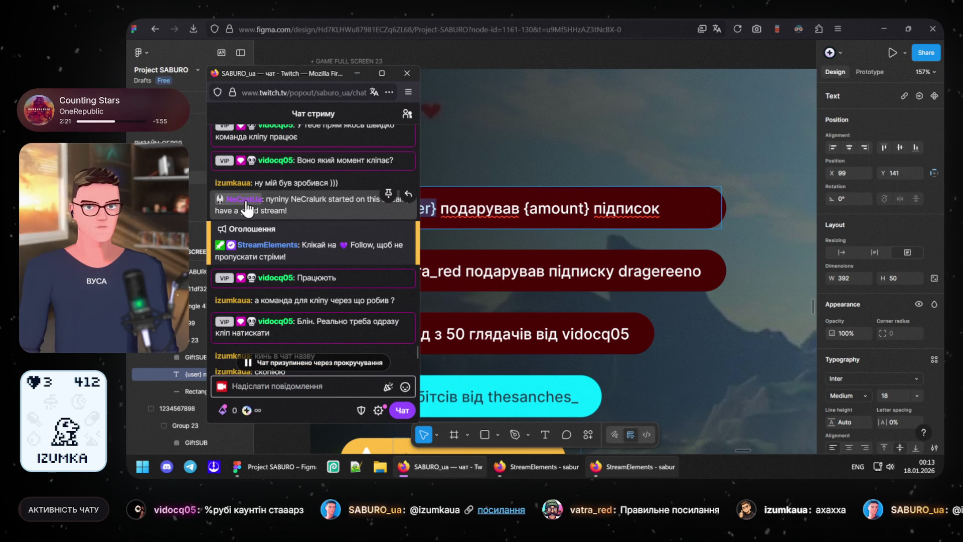
left_click_drag(263, 199, 239, 207)
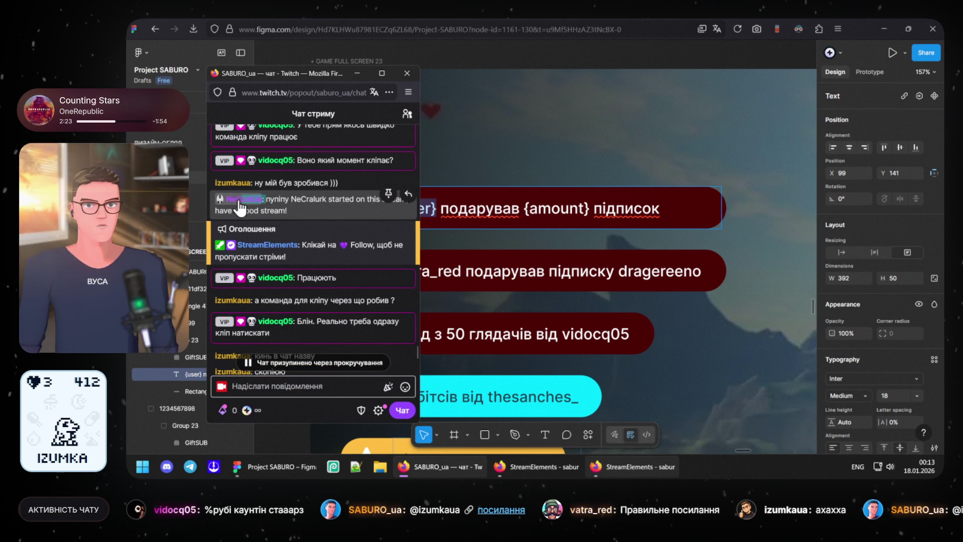
left_click(437, 209)
double_click(437, 209)
type("NeCratUa :")
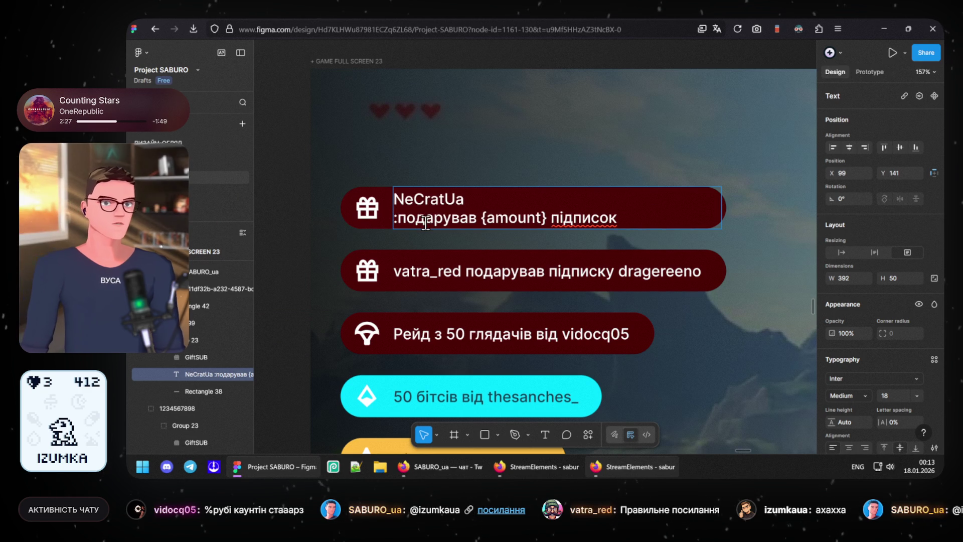
Step: Join the alert onto one line and replace {amount} with 50K, finishing the edit
key("BackSpace")
key("BackSpace")
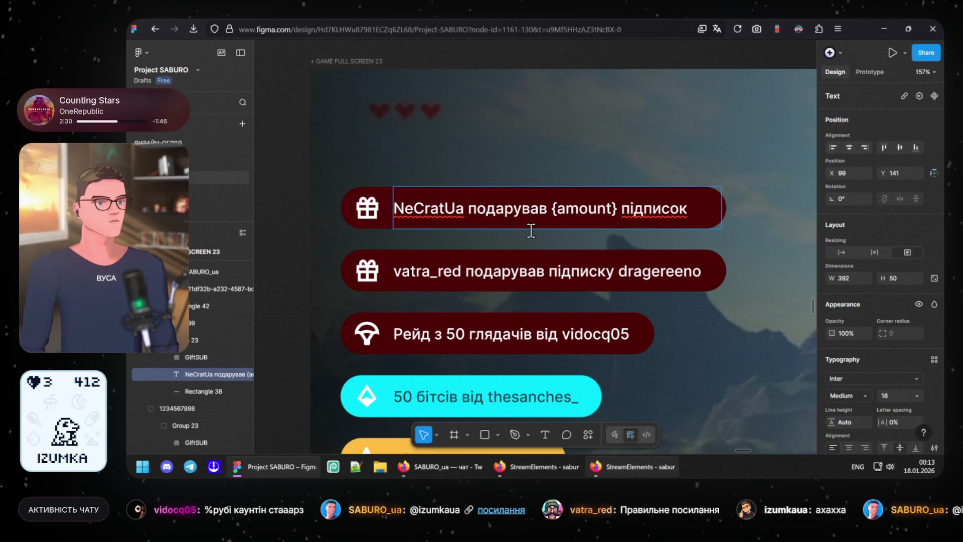
left_click_drag(555, 208, 616, 211)
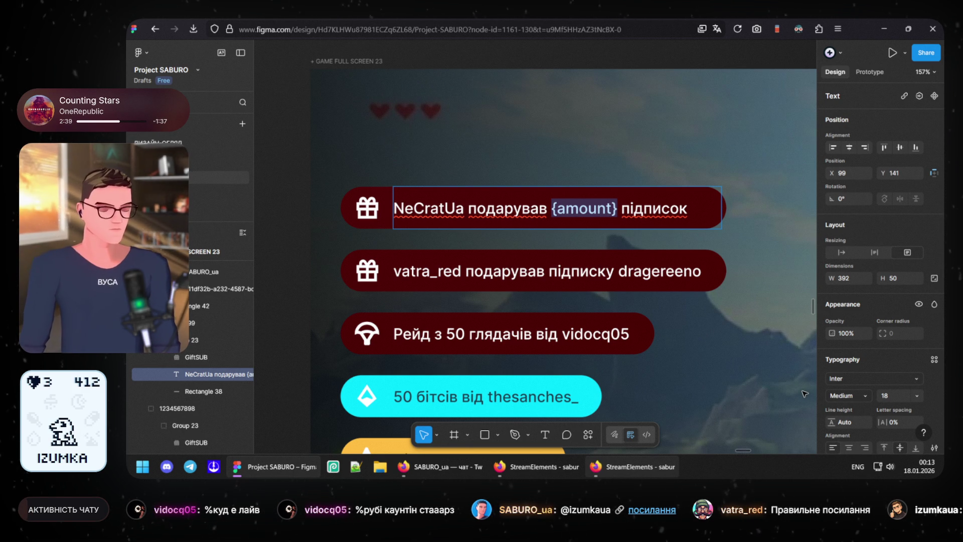
type("10K")
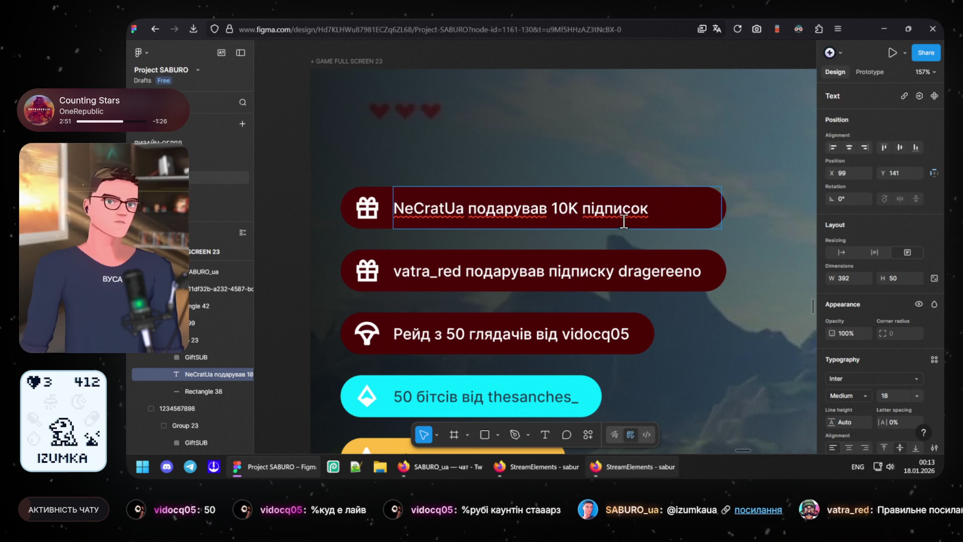
key("BackSpace")
type("6")
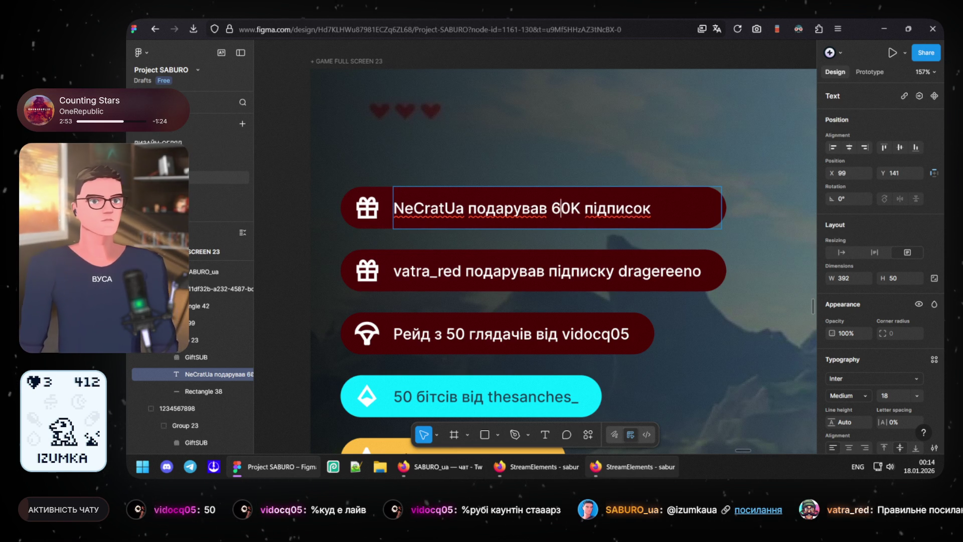
key("BackSpace")
type("5")
key("Escape")
left_click(577, 137)
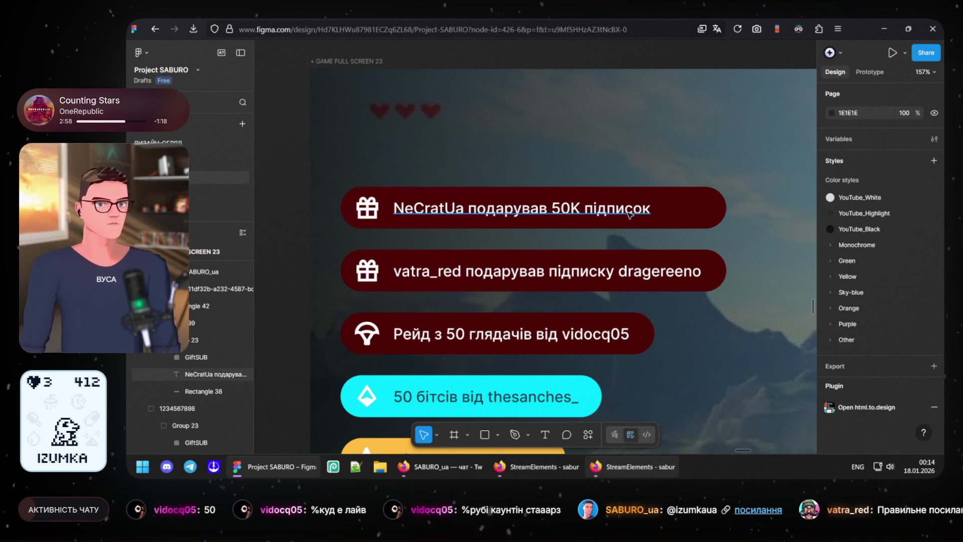
Step: Trim the alert's text box and narrow Rectangle 38 to 403 wide to fit the line
left_click(704, 216)
left_click_drag(720, 208, 665, 210)
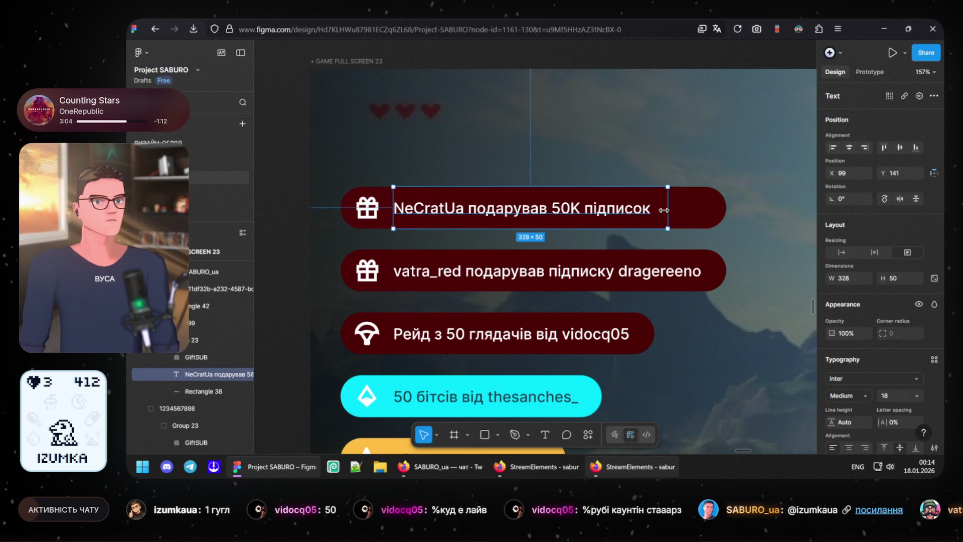
left_click(703, 217)
left_click_drag(727, 211, 677, 204)
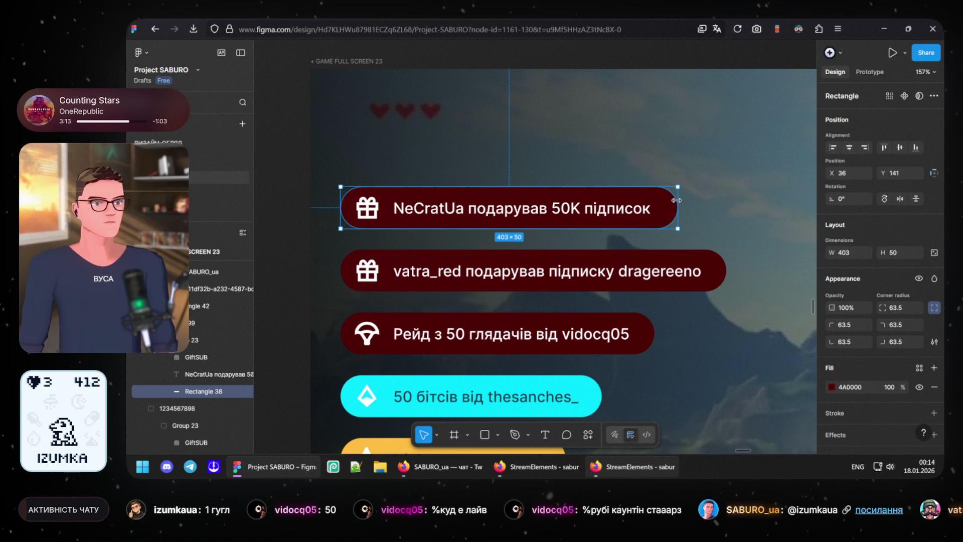
left_click(279, 158)
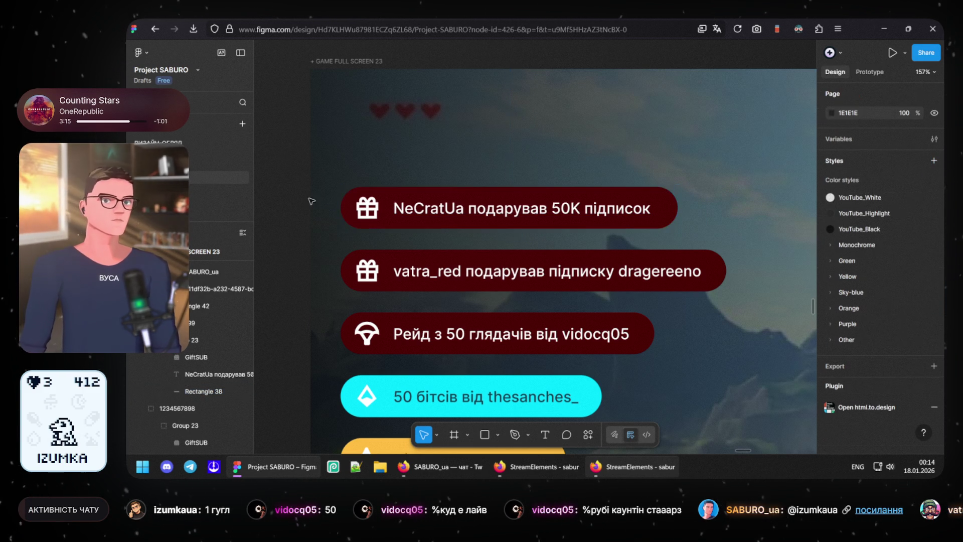
scroll(359, 245, "down", 3)
scroll(506, 138, "down", 2)
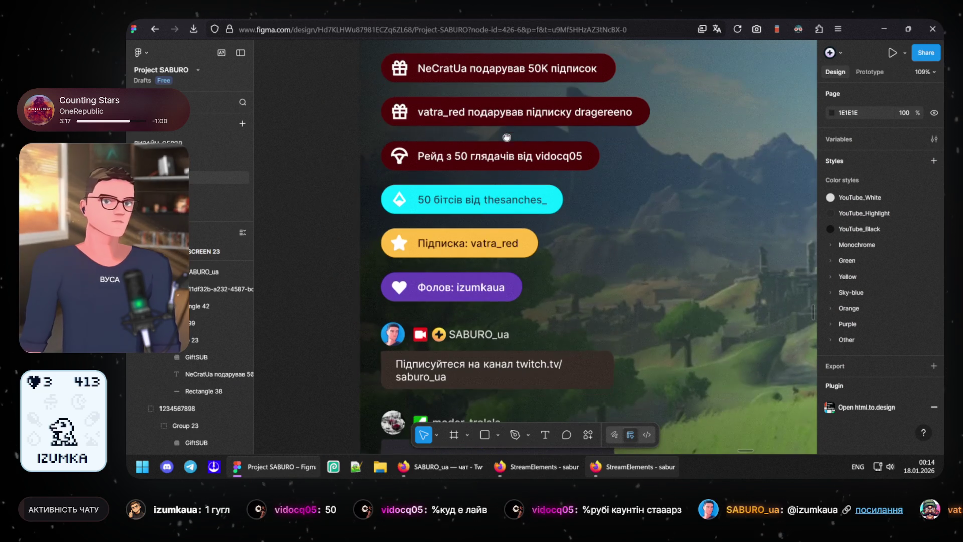
scroll(497, 210, "up", 1)
scroll(486, 277, "down", 2)
scroll(486, 277, "down", 1, "ctrl")
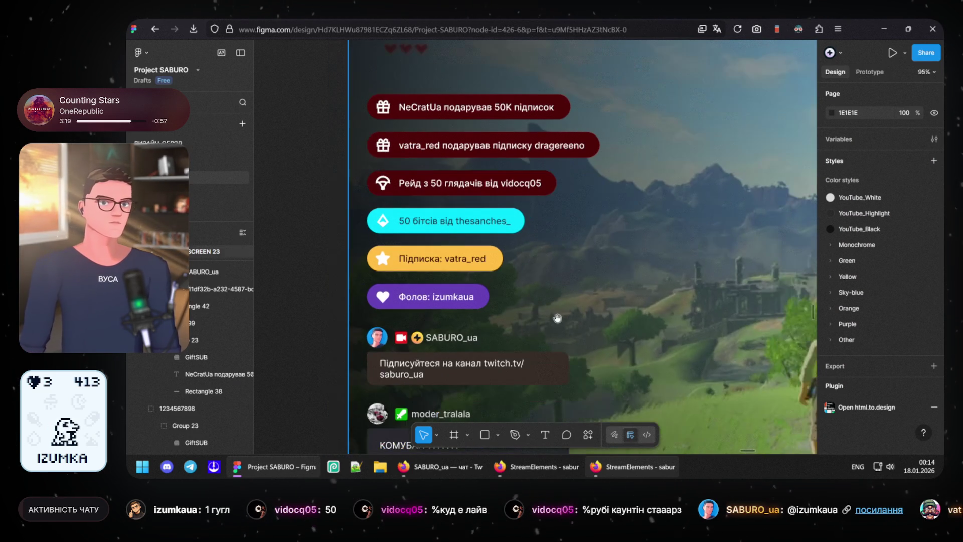
scroll(527, 210, "down", 3)
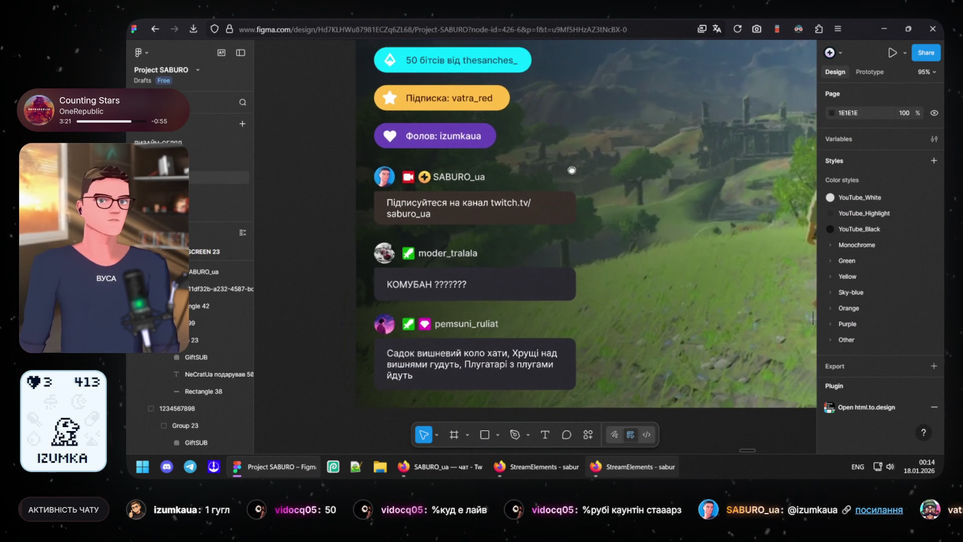